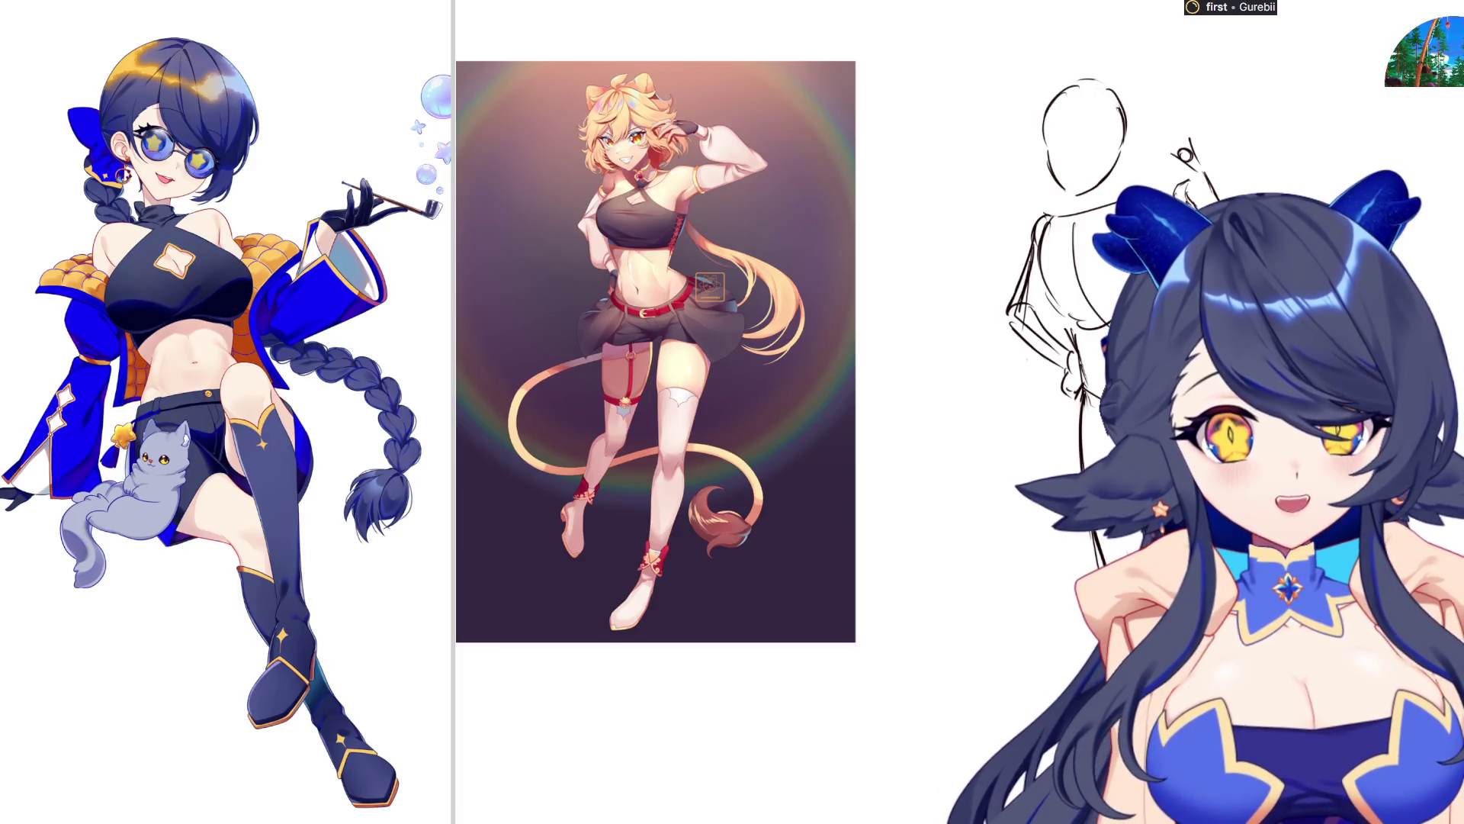
Select the head sketch and rotate it slightly clockwise with a free transform
{"action": "scroll", "coordinate": [763, 381], "scroll_direction": "down", "scroll_amount": 2}
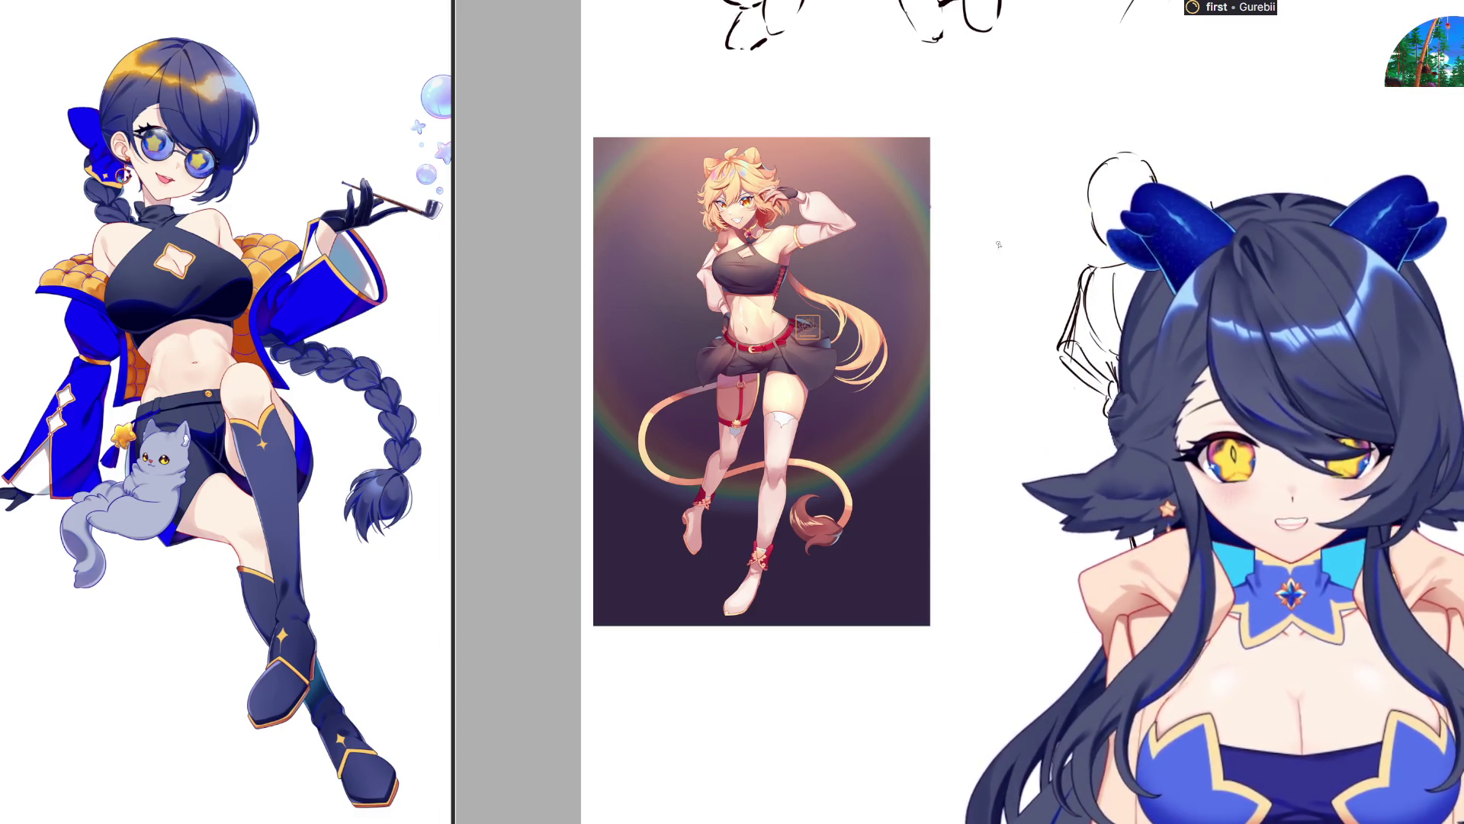
{"action": "scroll", "coordinate": [1030, 237], "scroll_direction": "up", "scroll_amount": 2}
{"action": "mouse_move", "coordinate": [1129, 106]}
{"action": "left_mouse_down"}
{"action": "mouse_move", "coordinate": [1059, 85]}
{"action": "mouse_move", "coordinate": [1062, 284]}
{"action": "left_mouse_up"}
{"action": "key", "text": "ctrl+t"}
{"action": "left_click_drag", "start_coordinate": [1136, 107], "coordinate": [1132, 126]}
{"action": "key", "text": "Return"}
Draw a new neck-to-shoulder line and a short line at the neck's right side
{"action": "mouse_move", "coordinate": [1034, 275]}
{"action": "left_mouse_down"}
{"action": "mouse_move", "coordinate": [1041, 297]}
{"action": "mouse_move", "coordinate": [990, 307]}
{"action": "left_mouse_up"}
{"action": "left_click_drag", "start_coordinate": [1070, 259], "coordinate": [1076, 281]}
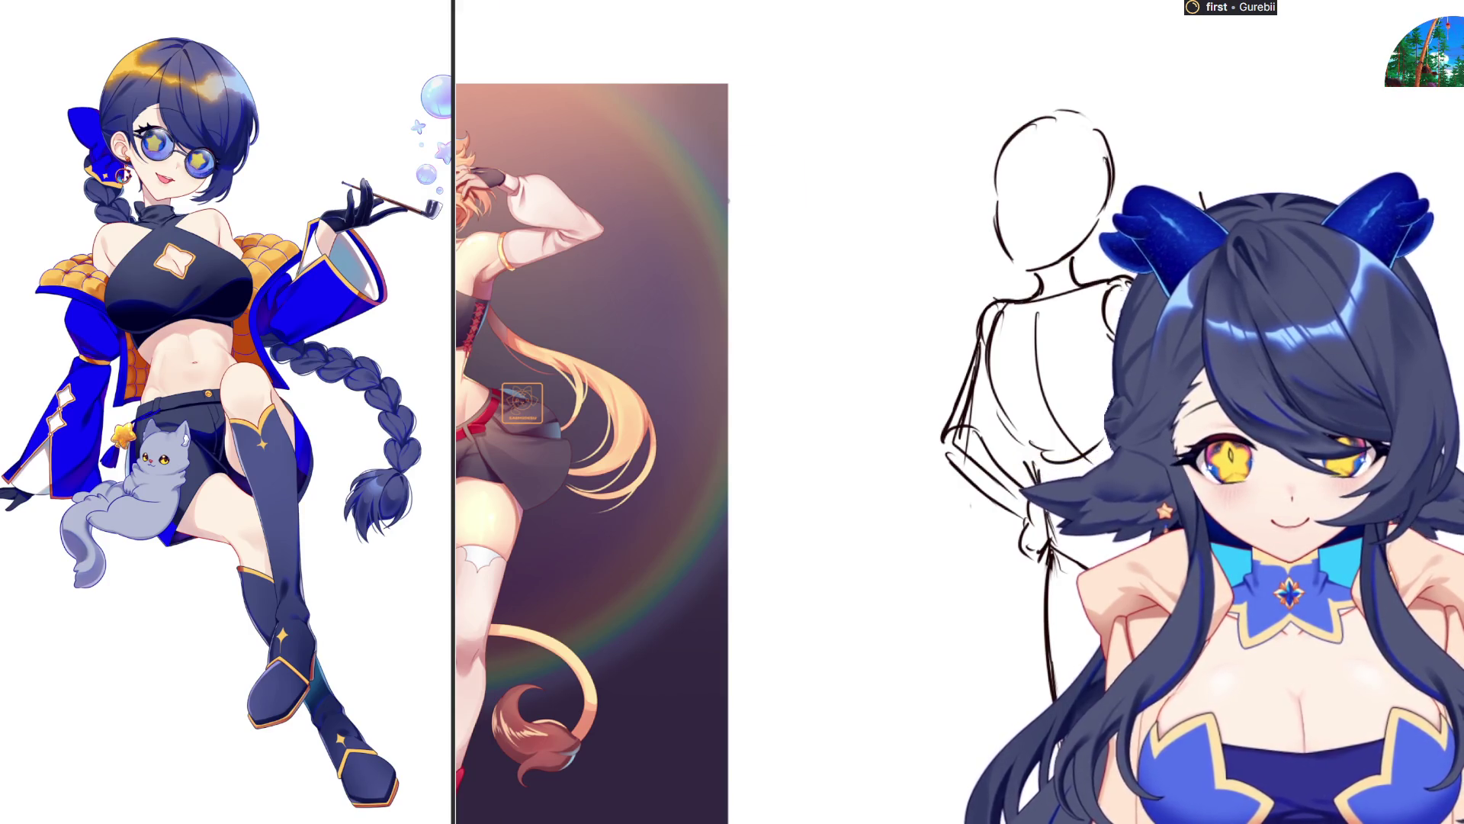
{"action": "scroll", "coordinate": [1047, 582], "scroll_direction": "down", "scroll_amount": 2}
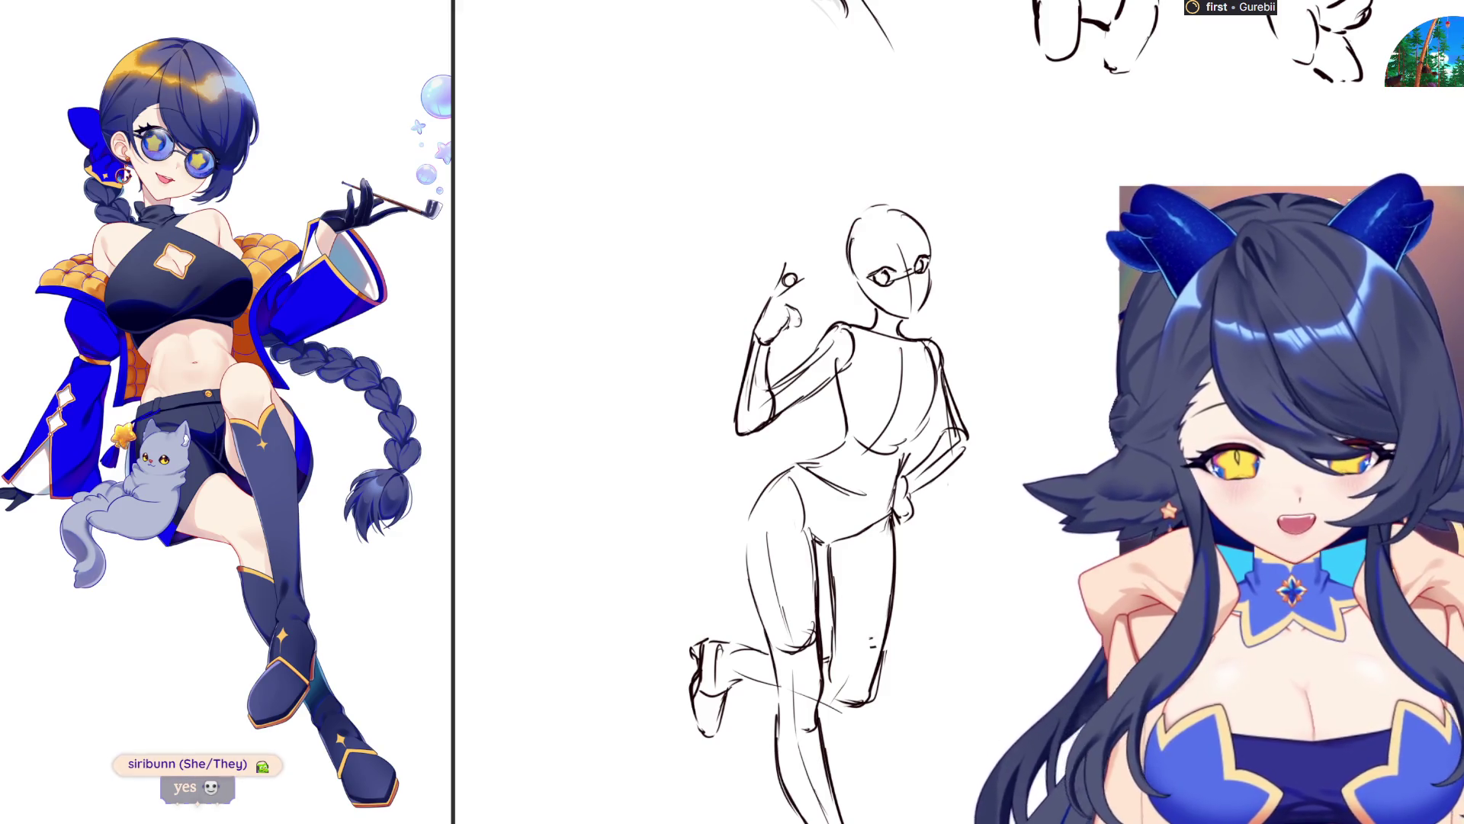
Sketch the raised arm with its hand by the head, the torso, and legs with one knee lifted
{"action": "scroll", "coordinate": [633, 250], "scroll_direction": "up", "scroll_amount": 2}
Rework the raised hand with finger strokes into a gesture beside the head
{"action": "mouse_move", "coordinate": [801, 303]}
{"action": "left_mouse_down"}
{"action": "mouse_move", "coordinate": [804, 292]}
{"action": "mouse_move", "coordinate": [794, 328]}
{"action": "mouse_move", "coordinate": [808, 293]}
{"action": "mouse_move", "coordinate": [808, 313]}
{"action": "mouse_move", "coordinate": [770, 366]}
{"action": "mouse_move", "coordinate": [838, 320]}
{"action": "mouse_move", "coordinate": [805, 368]}
{"action": "mouse_move", "coordinate": [832, 383]}
{"action": "mouse_move", "coordinate": [838, 353]}
{"action": "mouse_move", "coordinate": [819, 364]}
{"action": "left_mouse_up"}
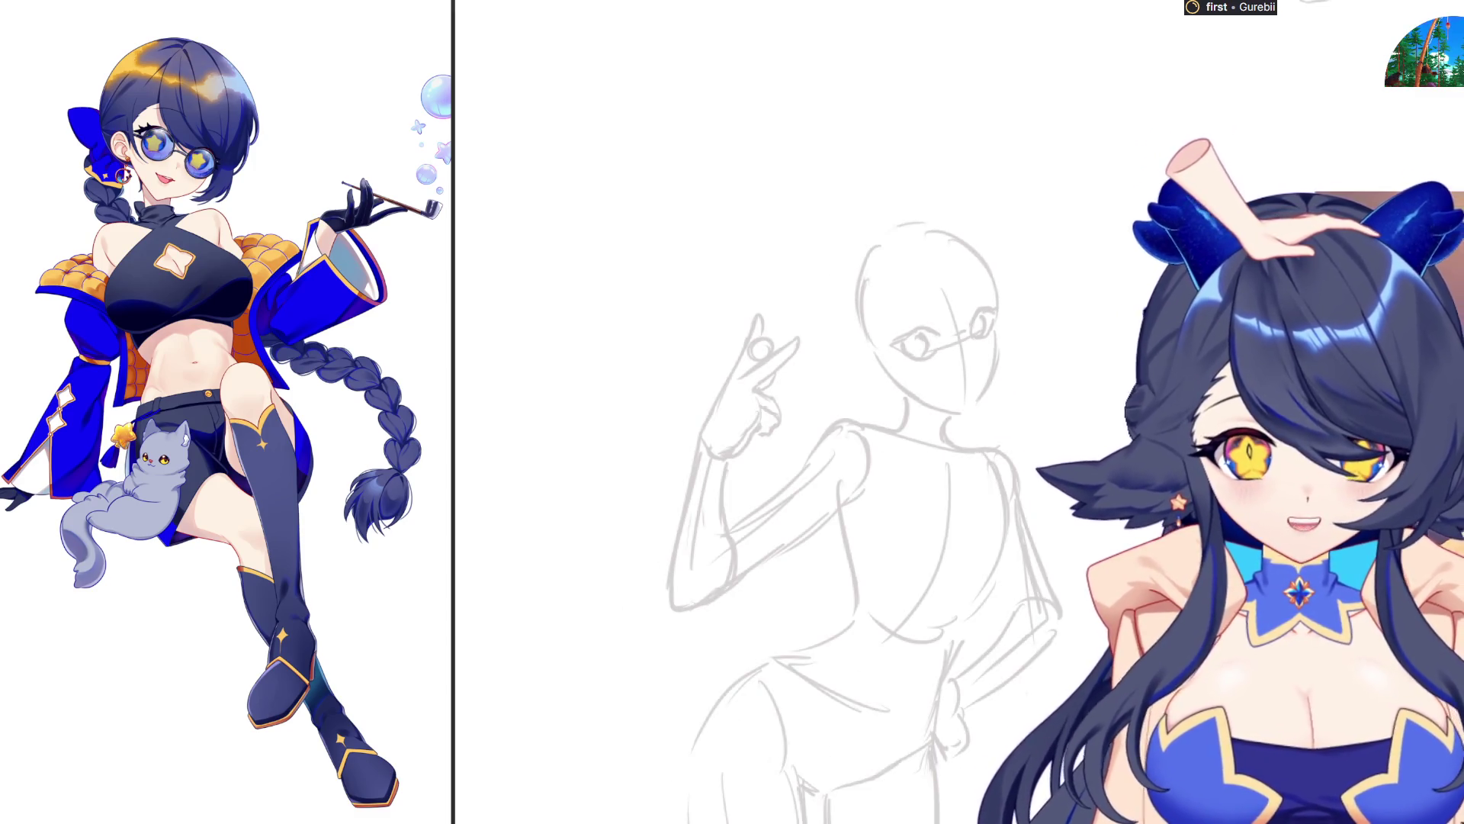
{"action": "scroll", "coordinate": [226, 411], "scroll_direction": "down", "scroll_amount": 1}
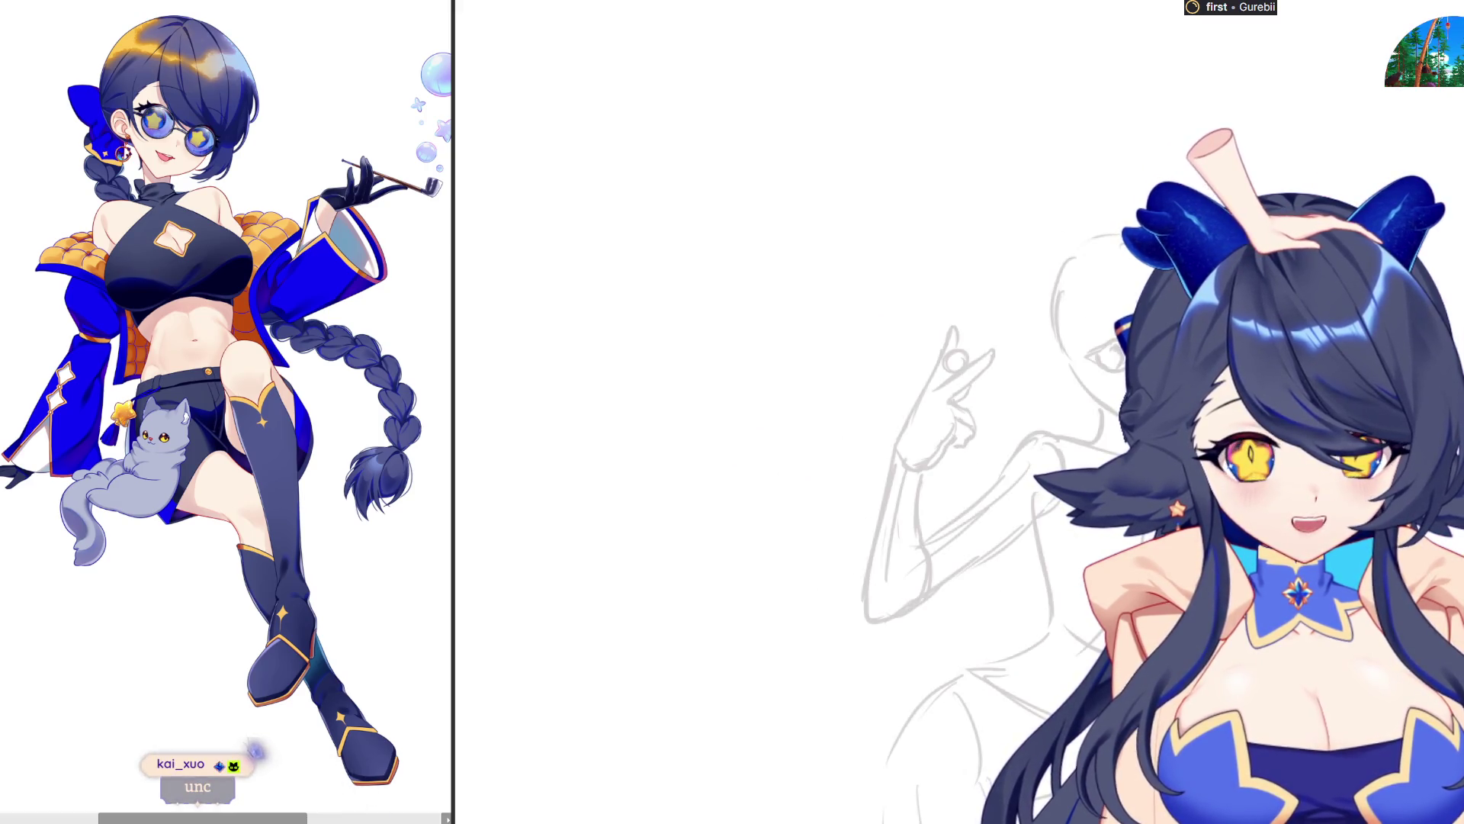
{"action": "scroll", "coordinate": [1165, 328], "scroll_direction": "up", "scroll_amount": 5}
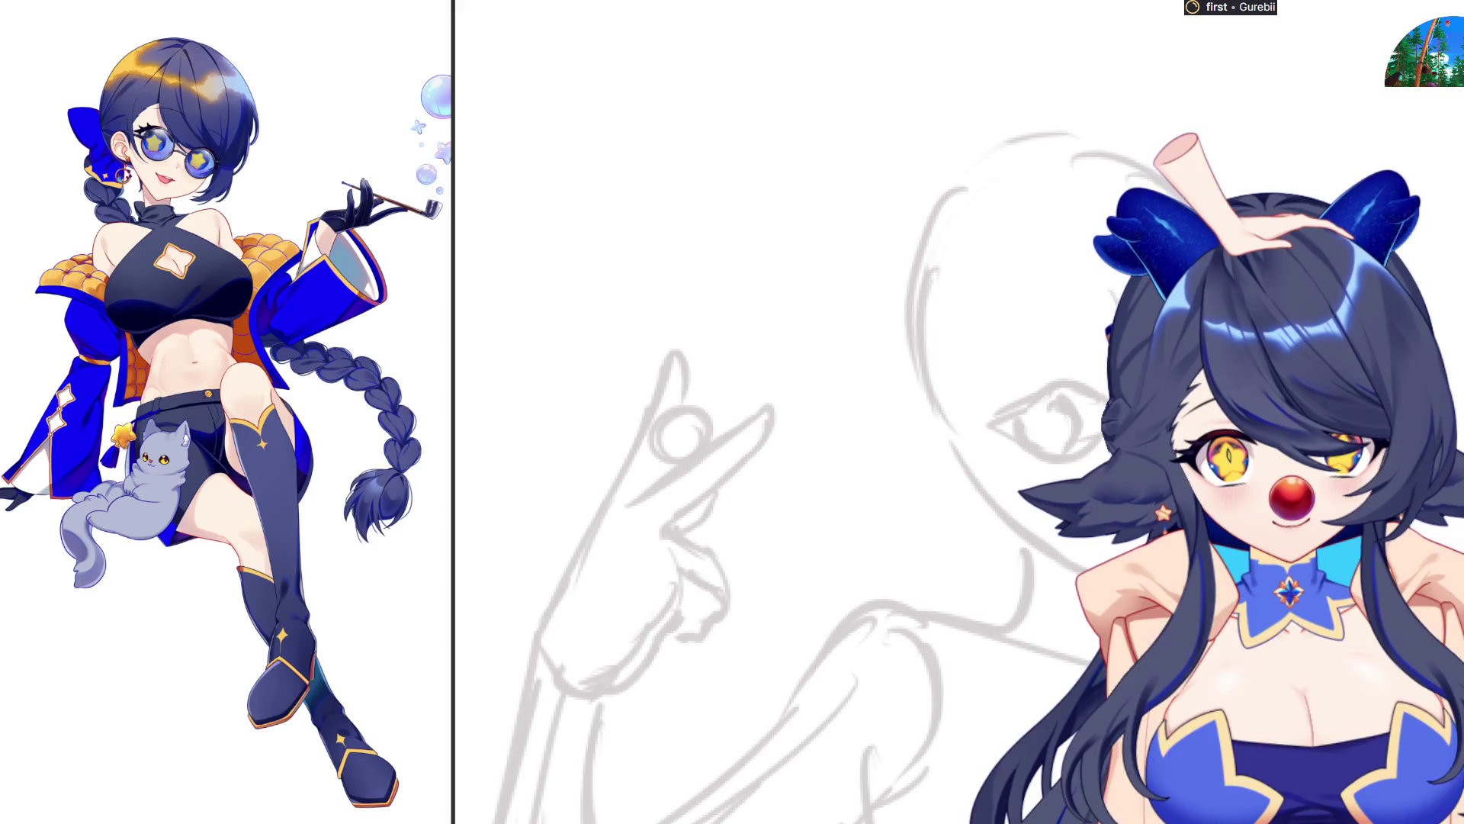
{"action": "key", "text": "Delete"}
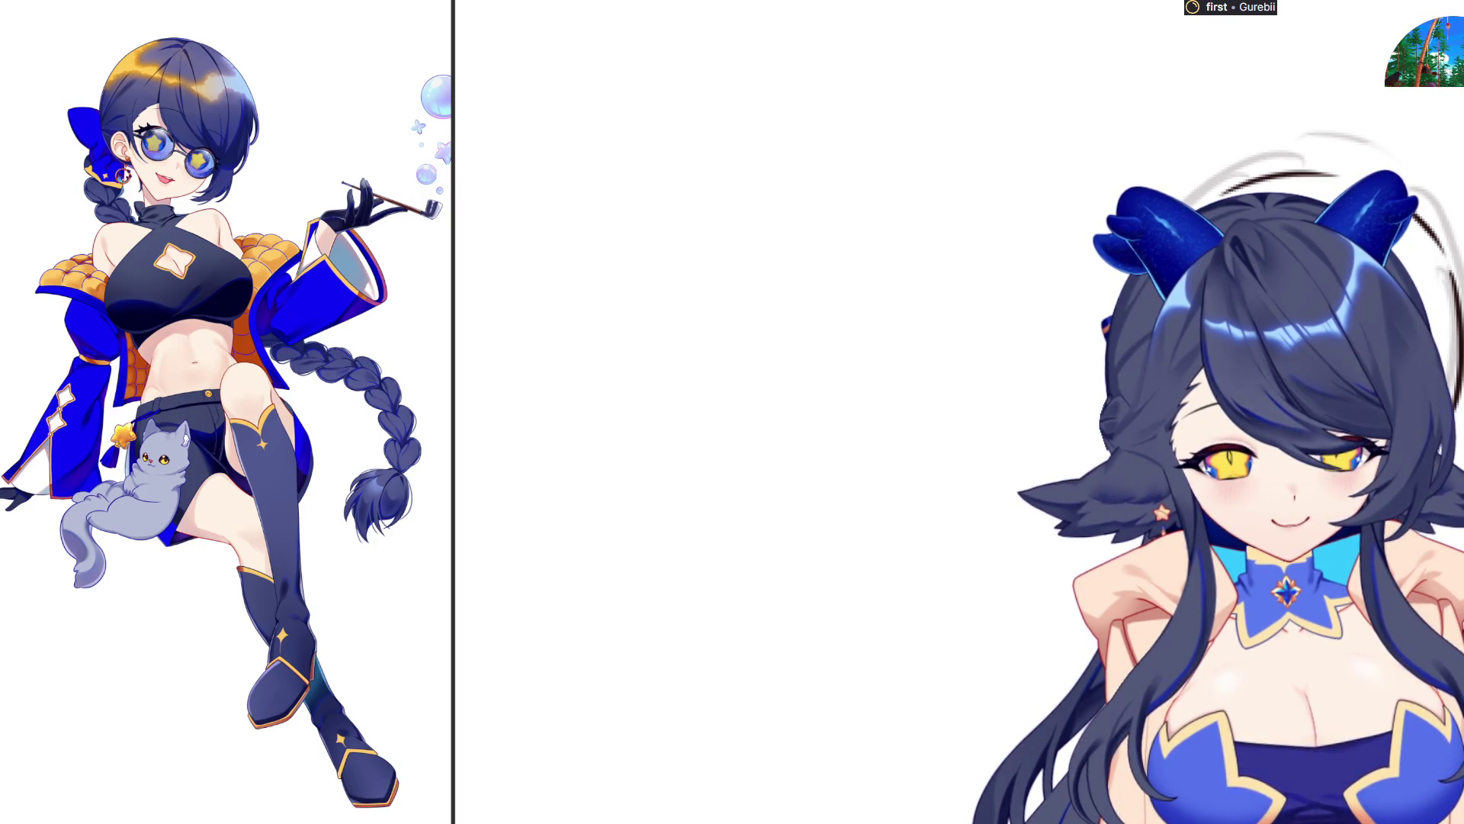
Ink a clean line along the character's neck
{"action": "left_click_drag", "start_coordinate": [1036, 554], "coordinate": [1024, 621]}
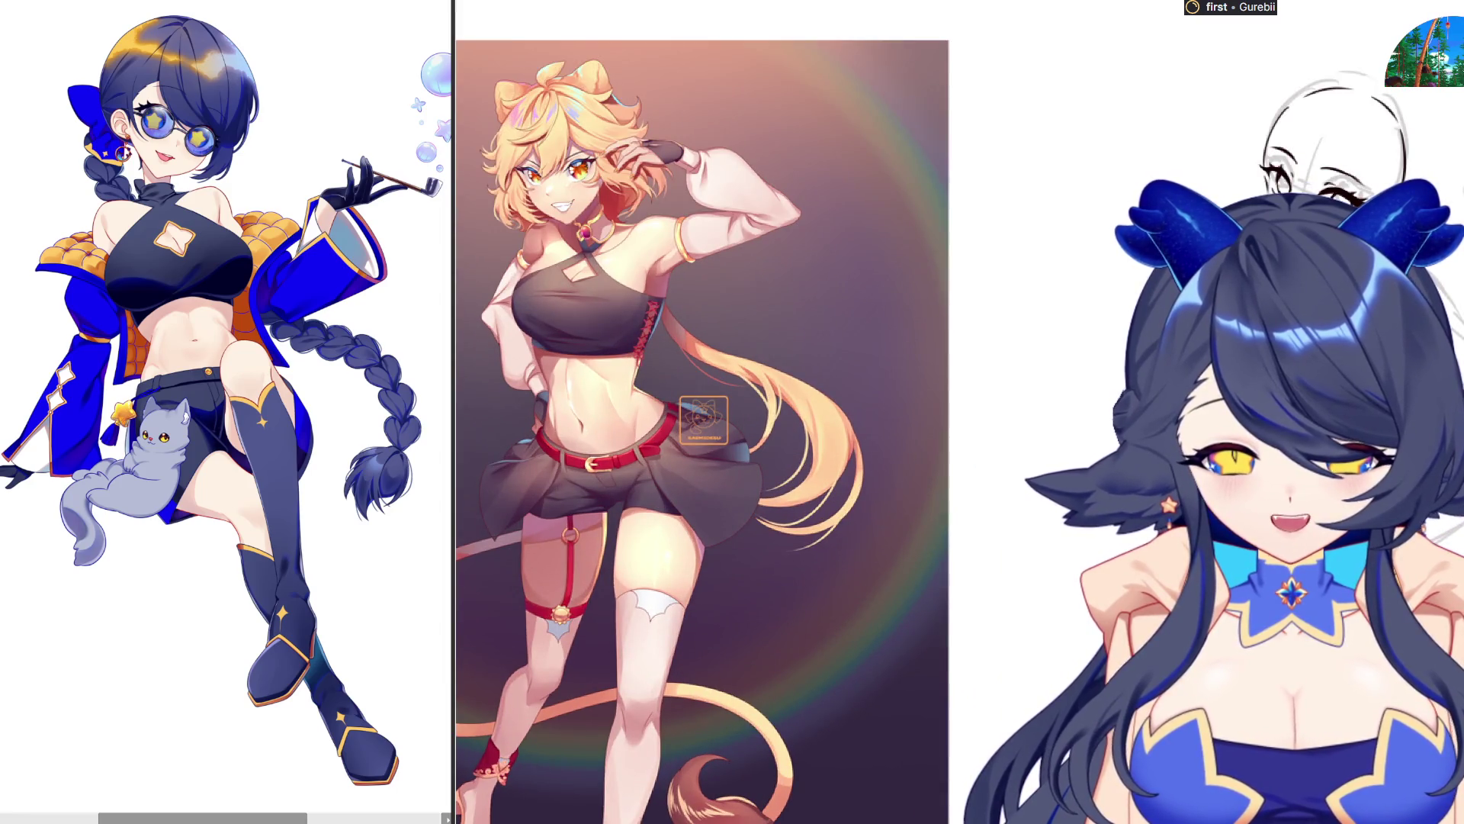
Fit the illustration in view, then mirror the canvas back and forth to check the sketch's proportions
{"action": "scroll", "coordinate": [547, 393], "scroll_direction": "up", "scroll_amount": 4}
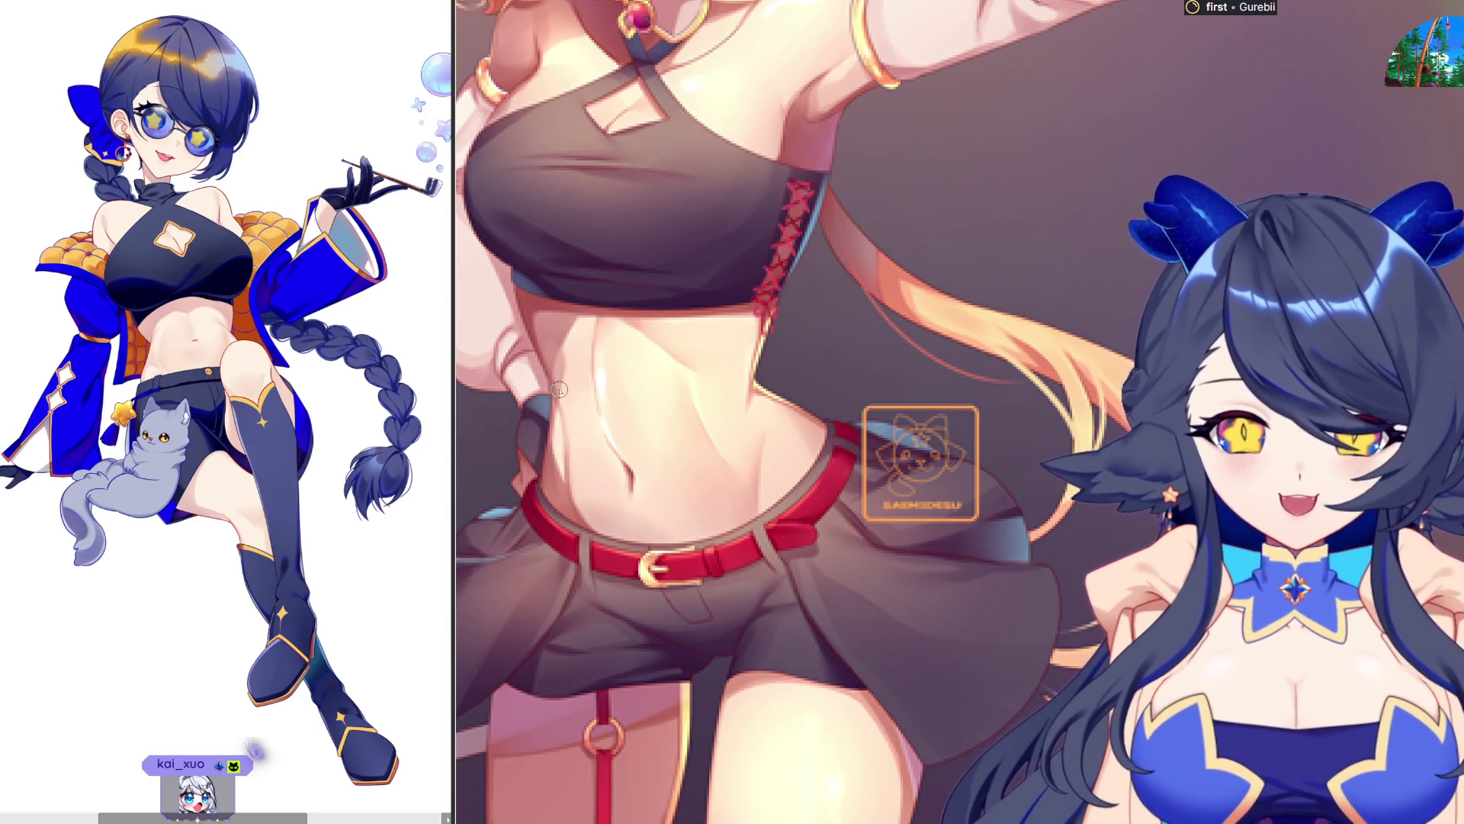
{"action": "left_click", "coordinate": [633, 538]}
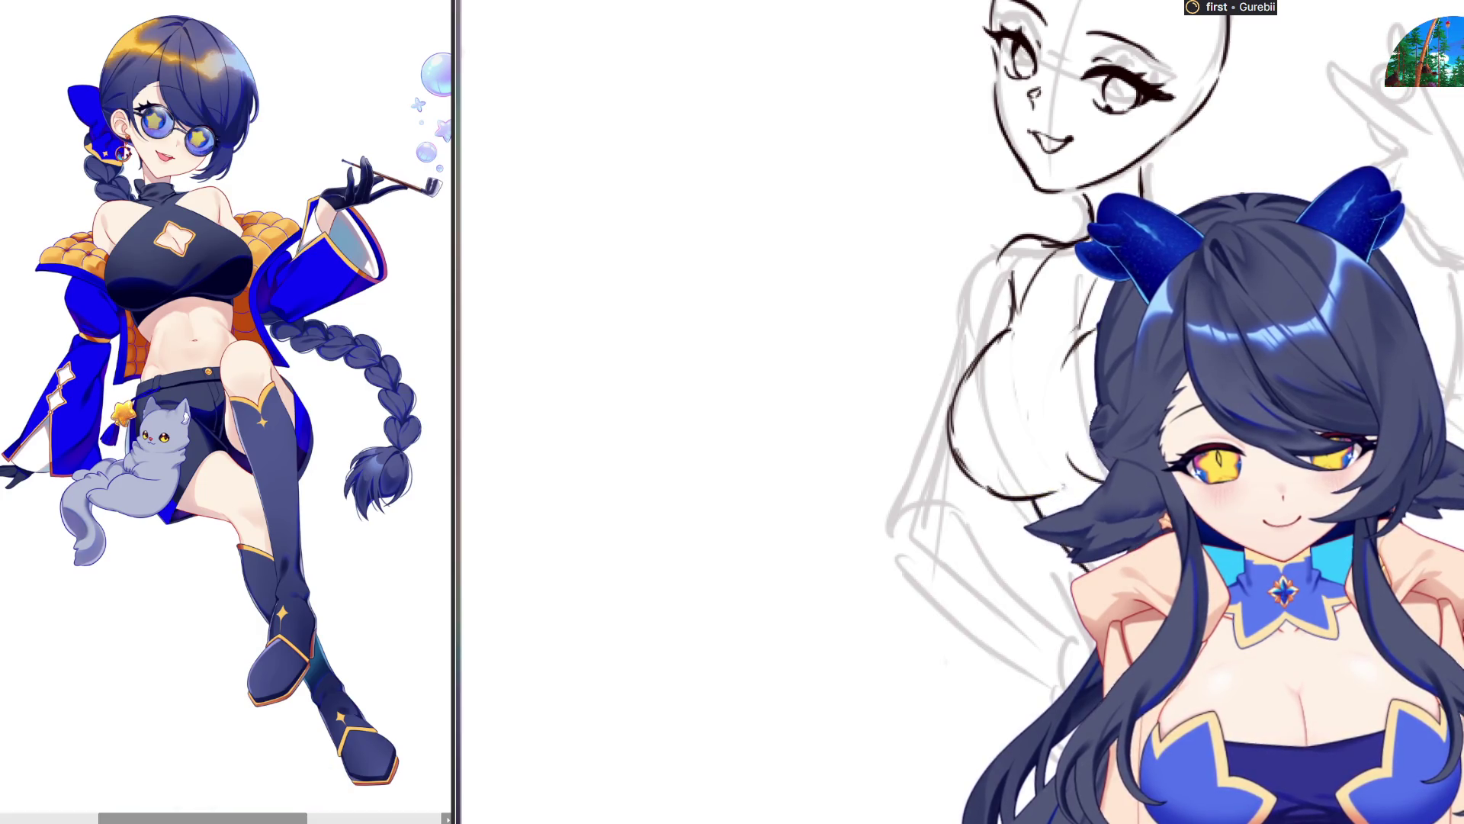
{"action": "key", "text": "m"}
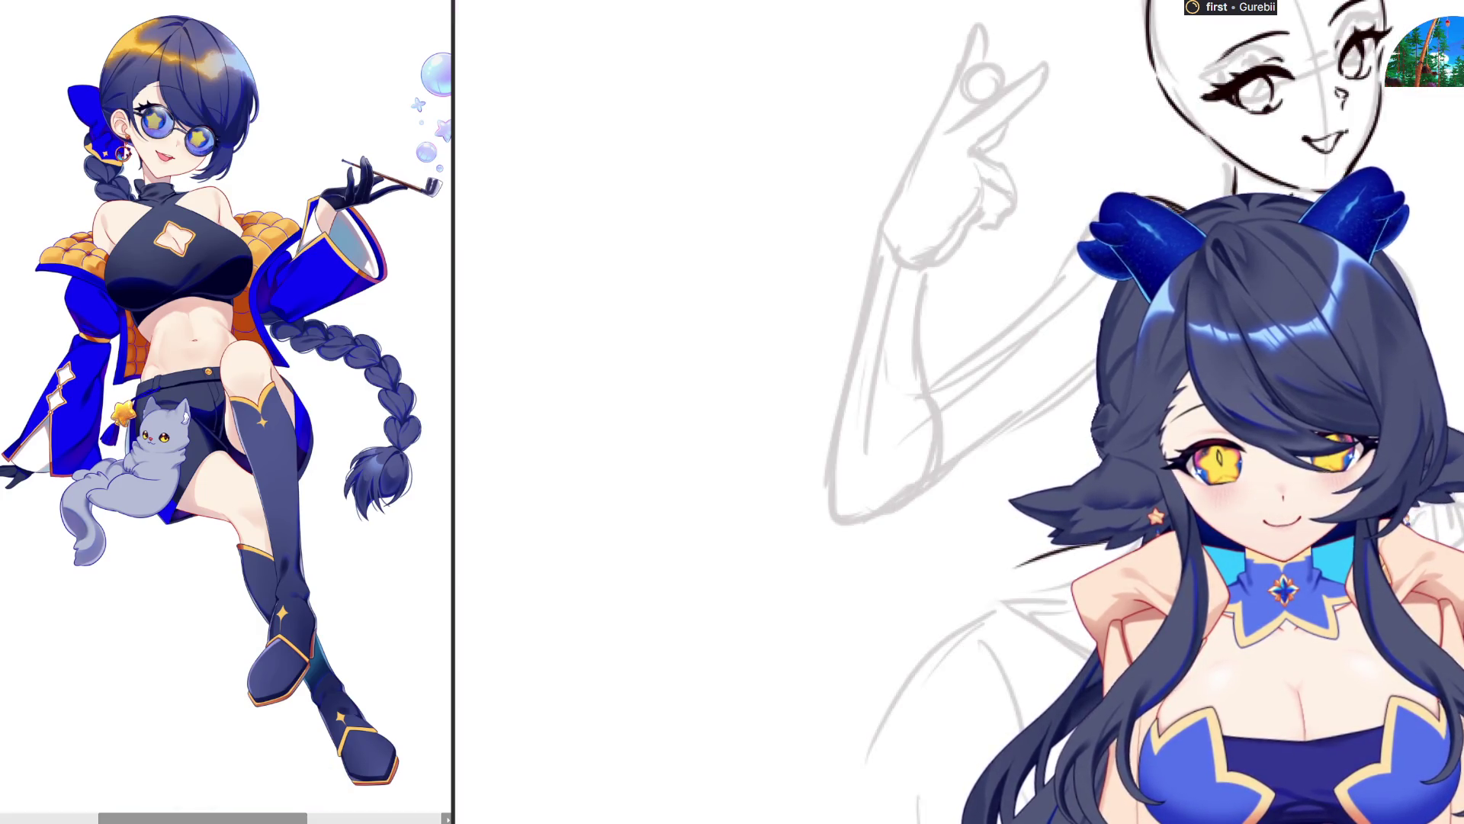
{"action": "key", "text": "m"}
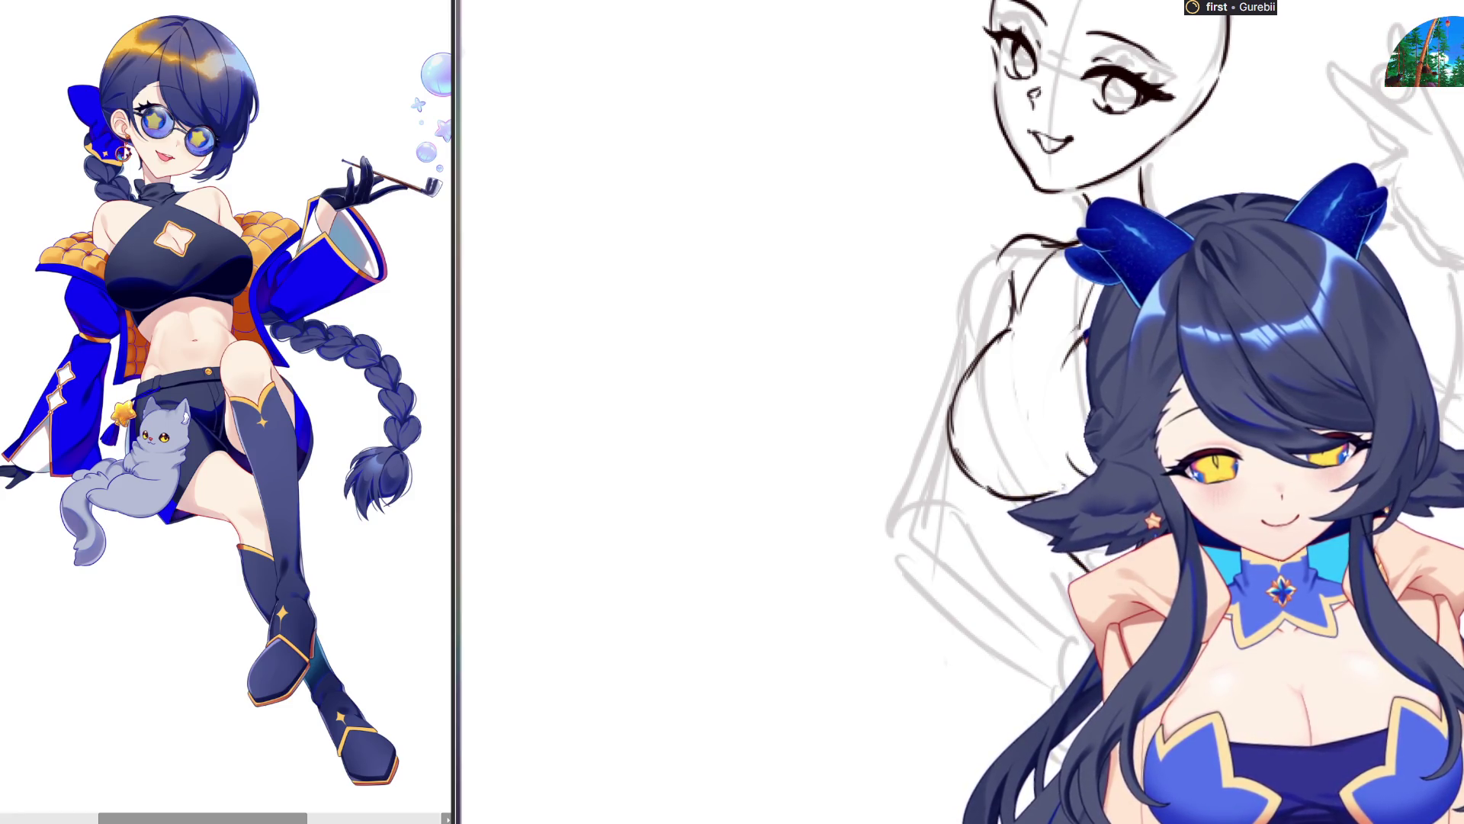
{"action": "key", "text": "h"}
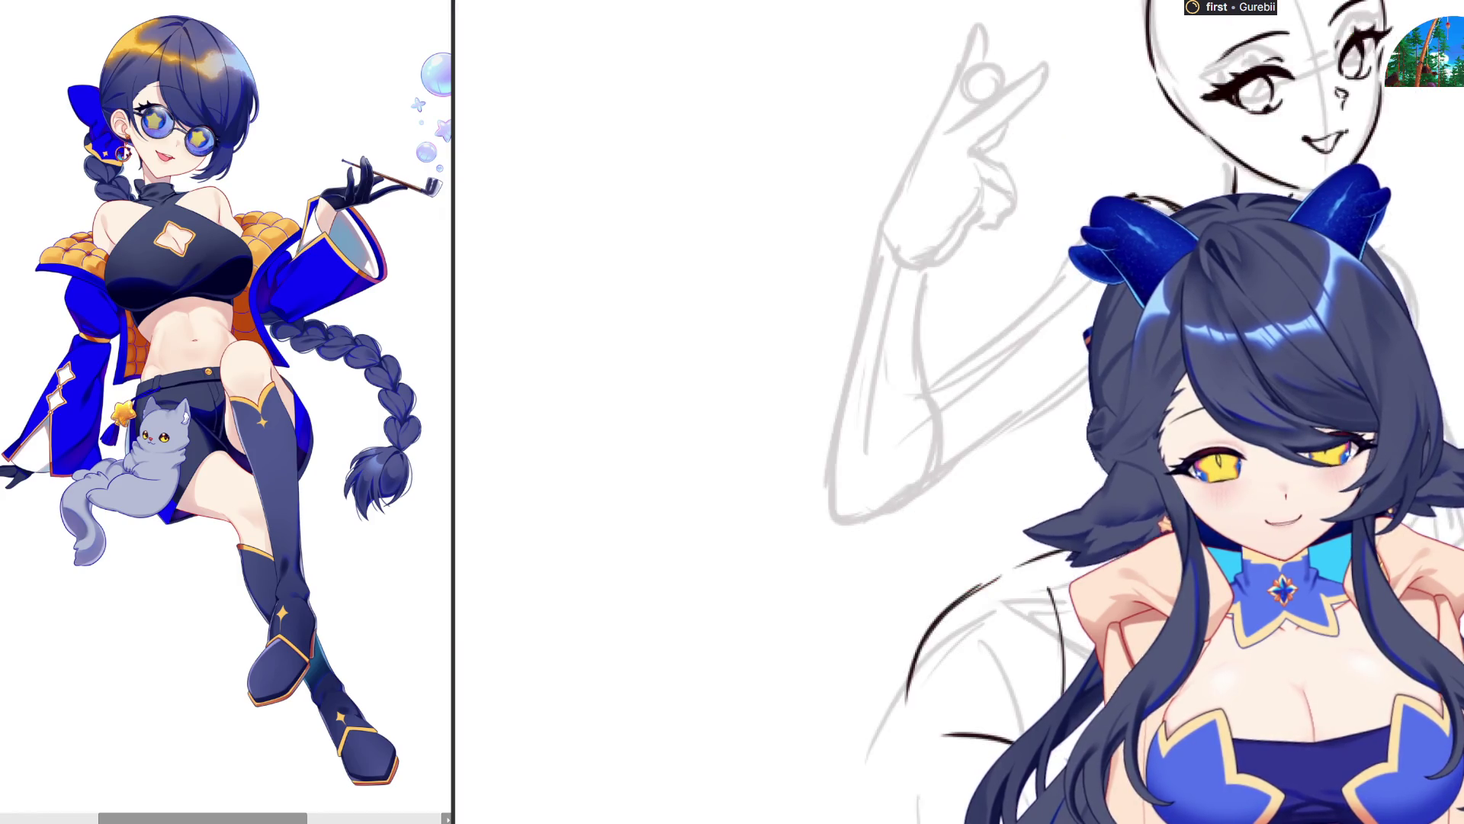
{"action": "key", "text": "ctrl+0"}
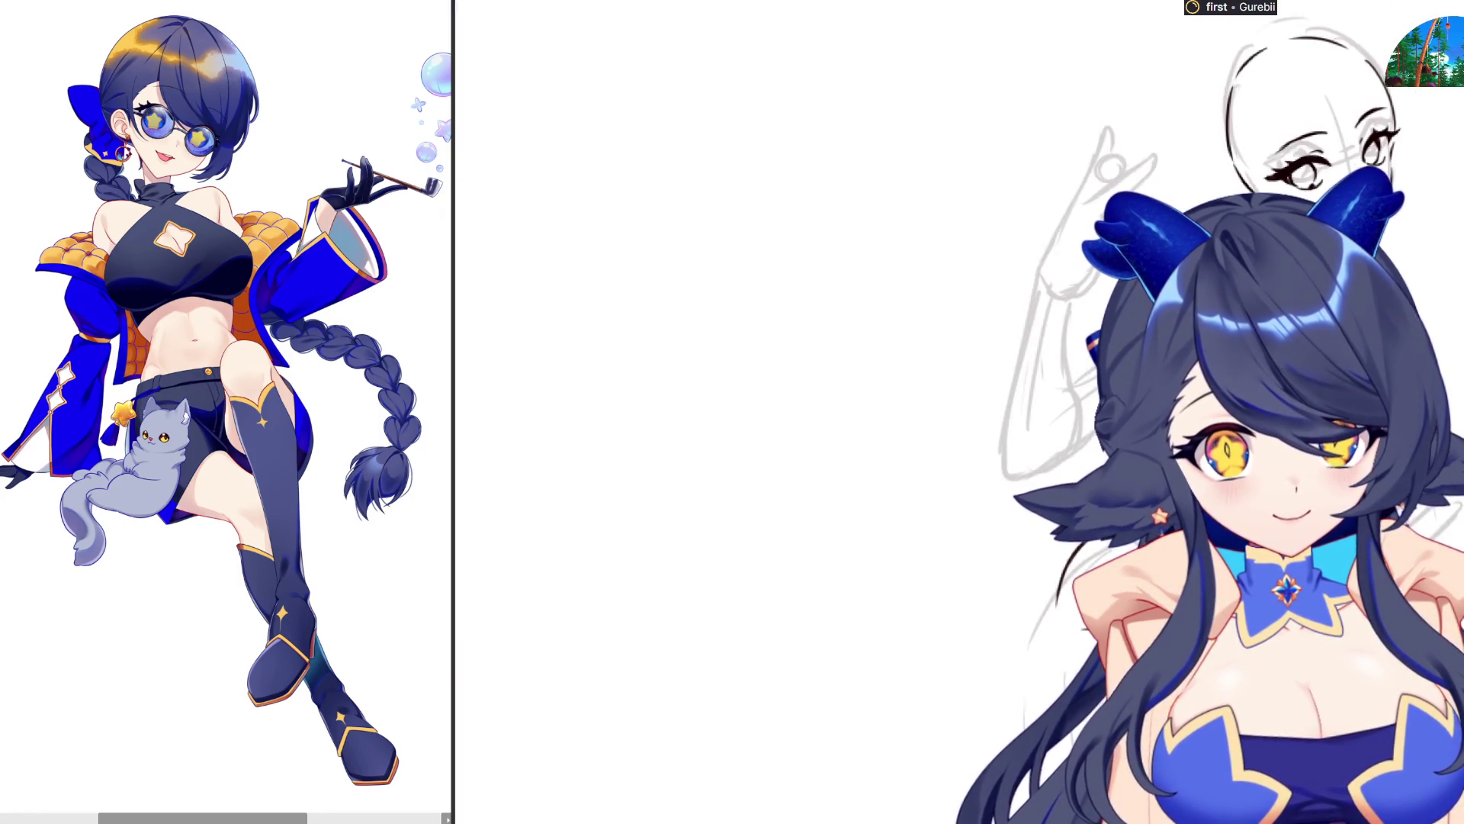
{"action": "key", "text": "ctrl+plus"}
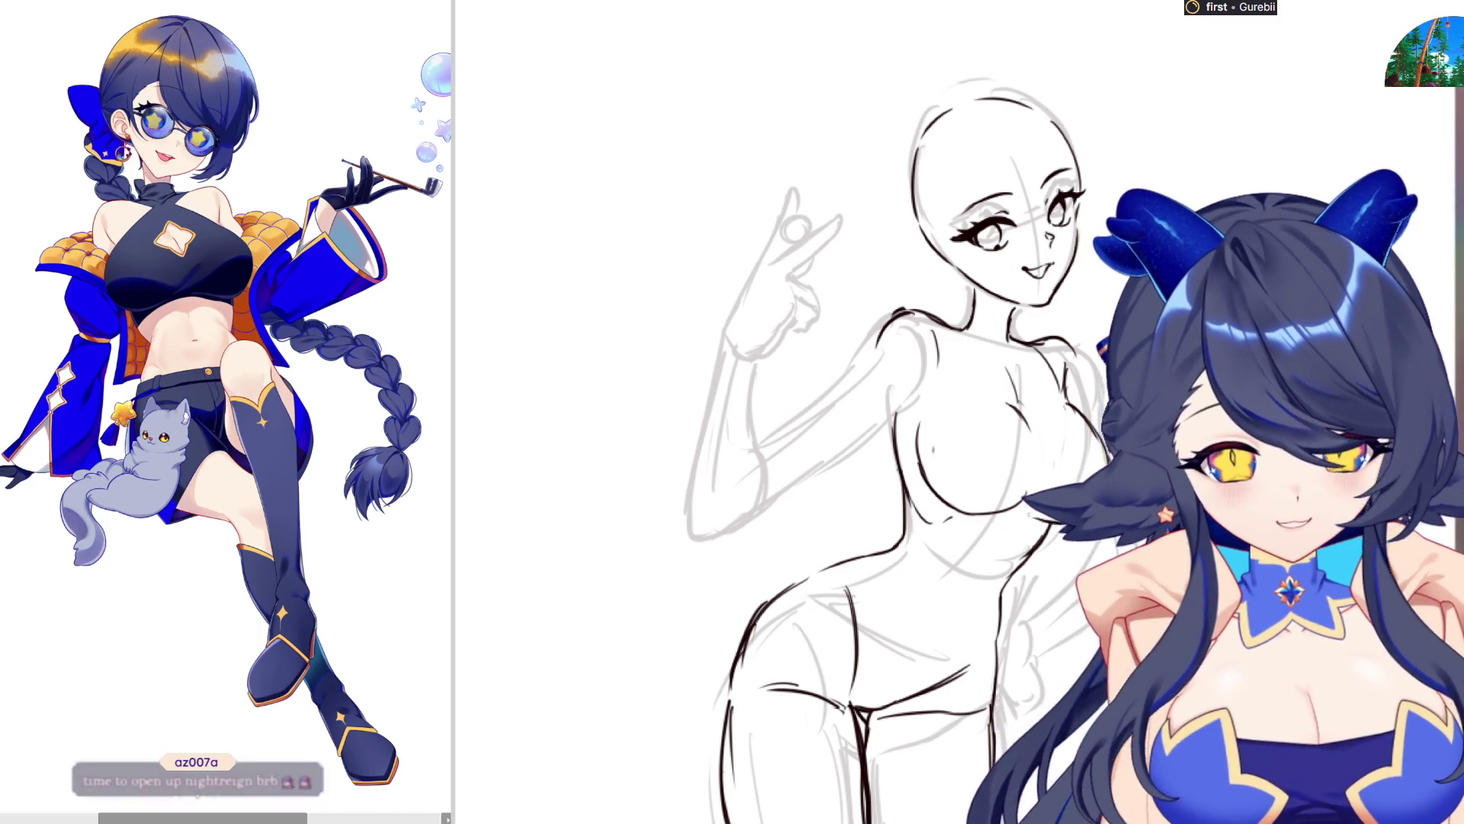
Check the blonde character reference, then try a curved stroke by the raised hand and undo it
{"action": "key", "text": "ctrl+Tab"}
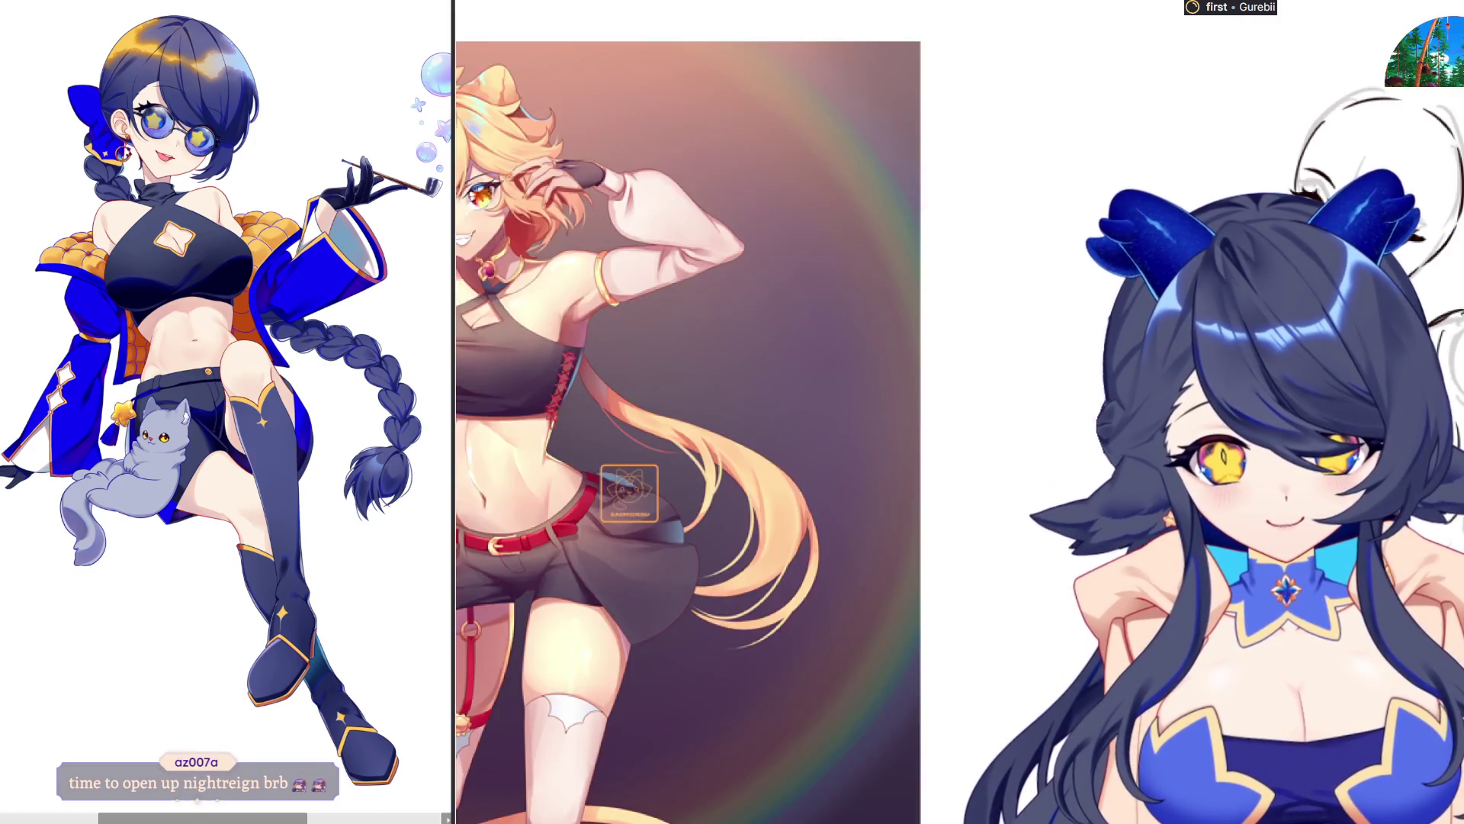
{"action": "key", "text": "ctrl+Tab"}
{"action": "mouse_move", "coordinate": [755, 343]}
{"action": "left_mouse_down"}
{"action": "mouse_move", "coordinate": [743, 320]}
{"action": "mouse_move", "coordinate": [793, 192]}
{"action": "mouse_move", "coordinate": [801, 214]}
{"action": "mouse_move", "coordinate": [797, 190]}
{"action": "mouse_move", "coordinate": [770, 265]}
{"action": "mouse_move", "coordinate": [847, 217]}
{"action": "mouse_move", "coordinate": [789, 284]}
{"action": "mouse_move", "coordinate": [805, 284]}
{"action": "mouse_move", "coordinate": [786, 275]}
{"action": "mouse_move", "coordinate": [822, 287]}
{"action": "mouse_move", "coordinate": [816, 297]}
{"action": "left_mouse_up"}
{"action": "key", "text": "ctrl+z"}
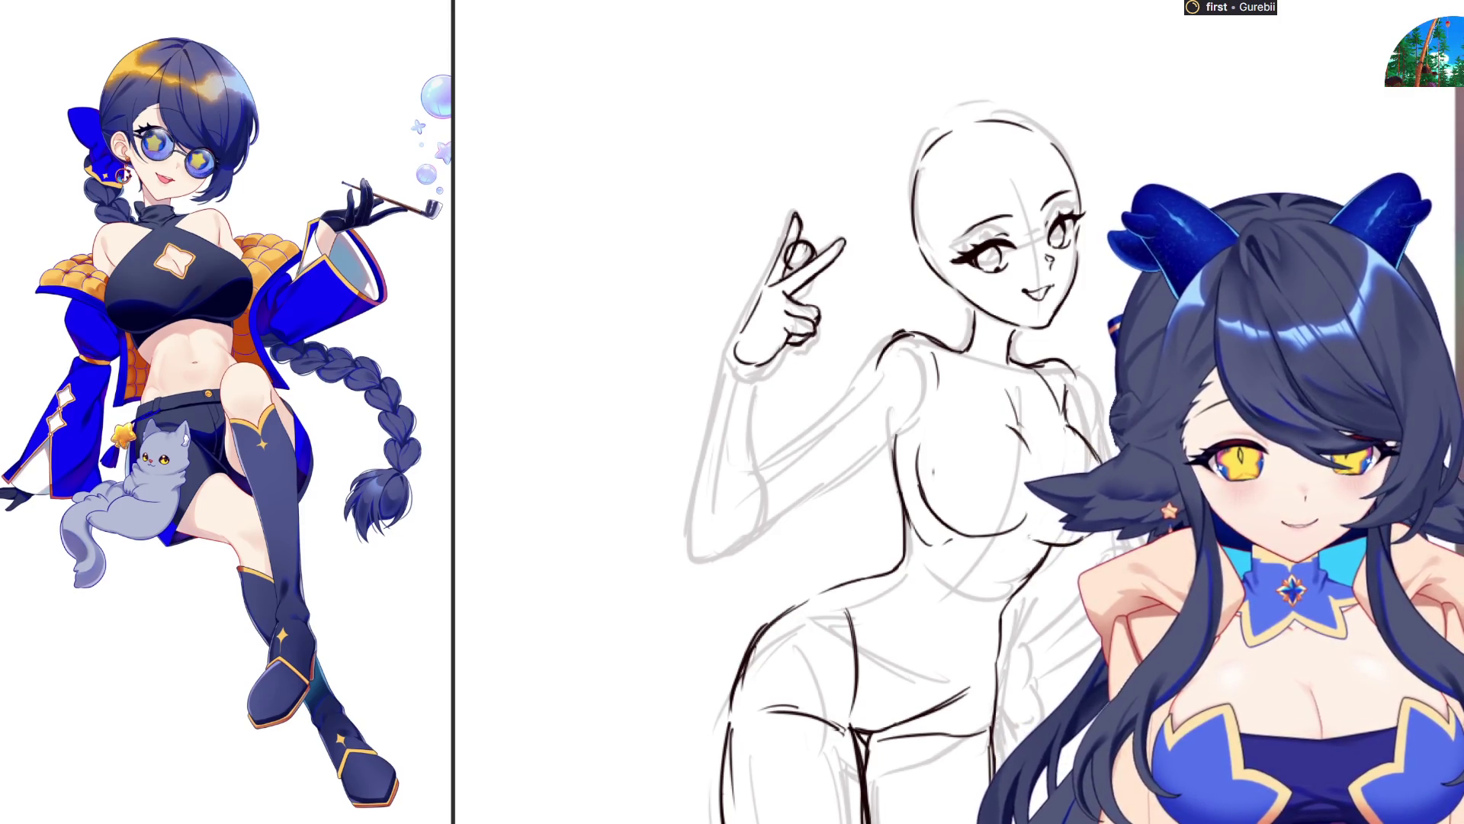
Transform the selected hand, then trace the raised arm's outer outline in dark lines
{"action": "left_click_drag", "start_coordinate": [644, 190], "coordinate": [815, 379]}
{"action": "key", "text": "ctrl+t"}
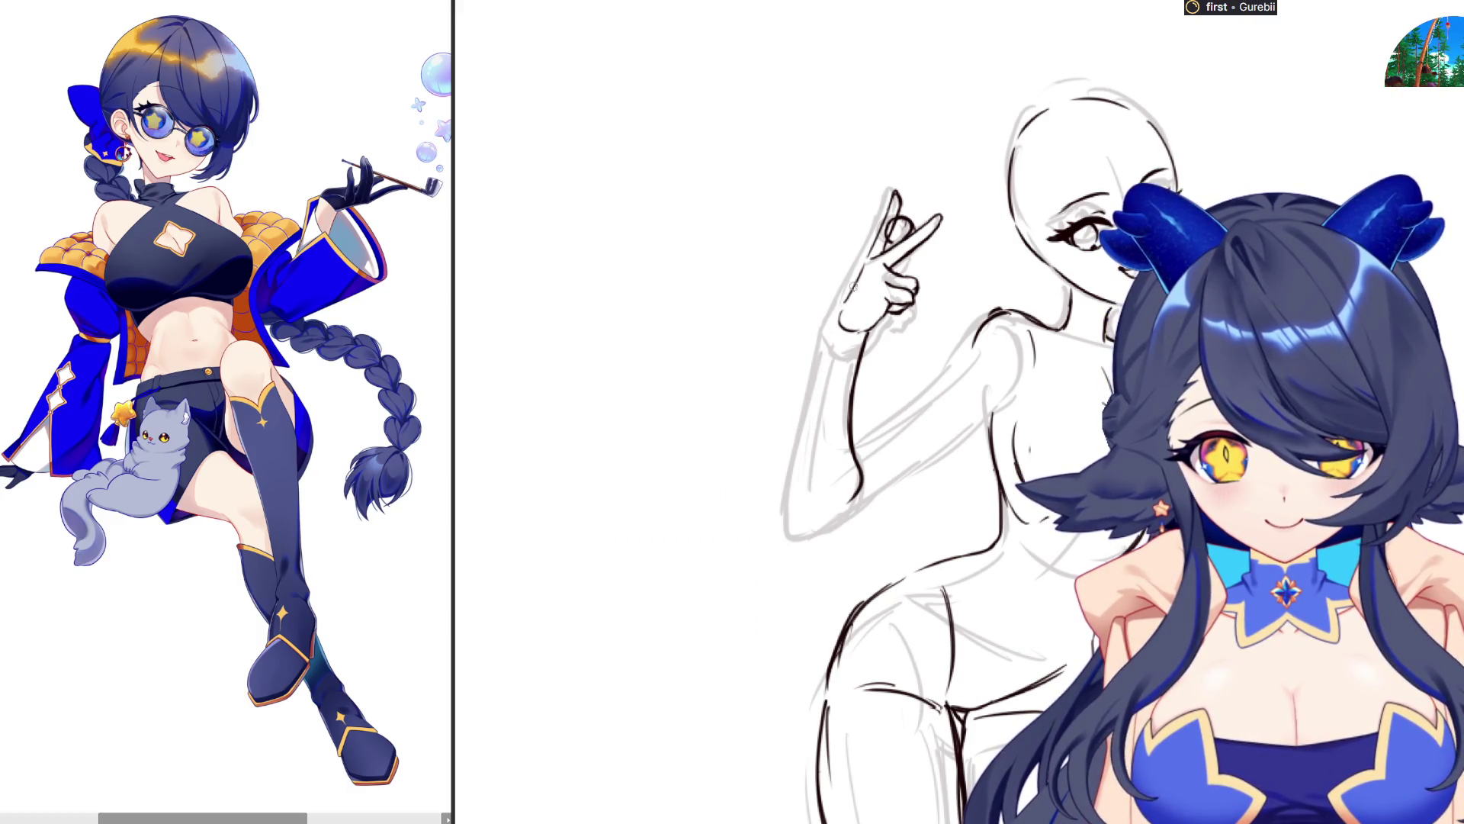
{"action": "mouse_move", "coordinate": [841, 307]}
{"action": "left_mouse_down"}
{"action": "mouse_move", "coordinate": [800, 518]}
{"action": "mouse_move", "coordinate": [808, 458]}
{"action": "mouse_move", "coordinate": [812, 530]}
{"action": "mouse_move", "coordinate": [869, 471]}
{"action": "mouse_move", "coordinate": [854, 488]}
{"action": "mouse_move", "coordinate": [856, 452]}
{"action": "mouse_move", "coordinate": [859, 484]}
{"action": "mouse_move", "coordinate": [826, 530]}
{"action": "mouse_move", "coordinate": [897, 494]}
{"action": "left_mouse_up"}
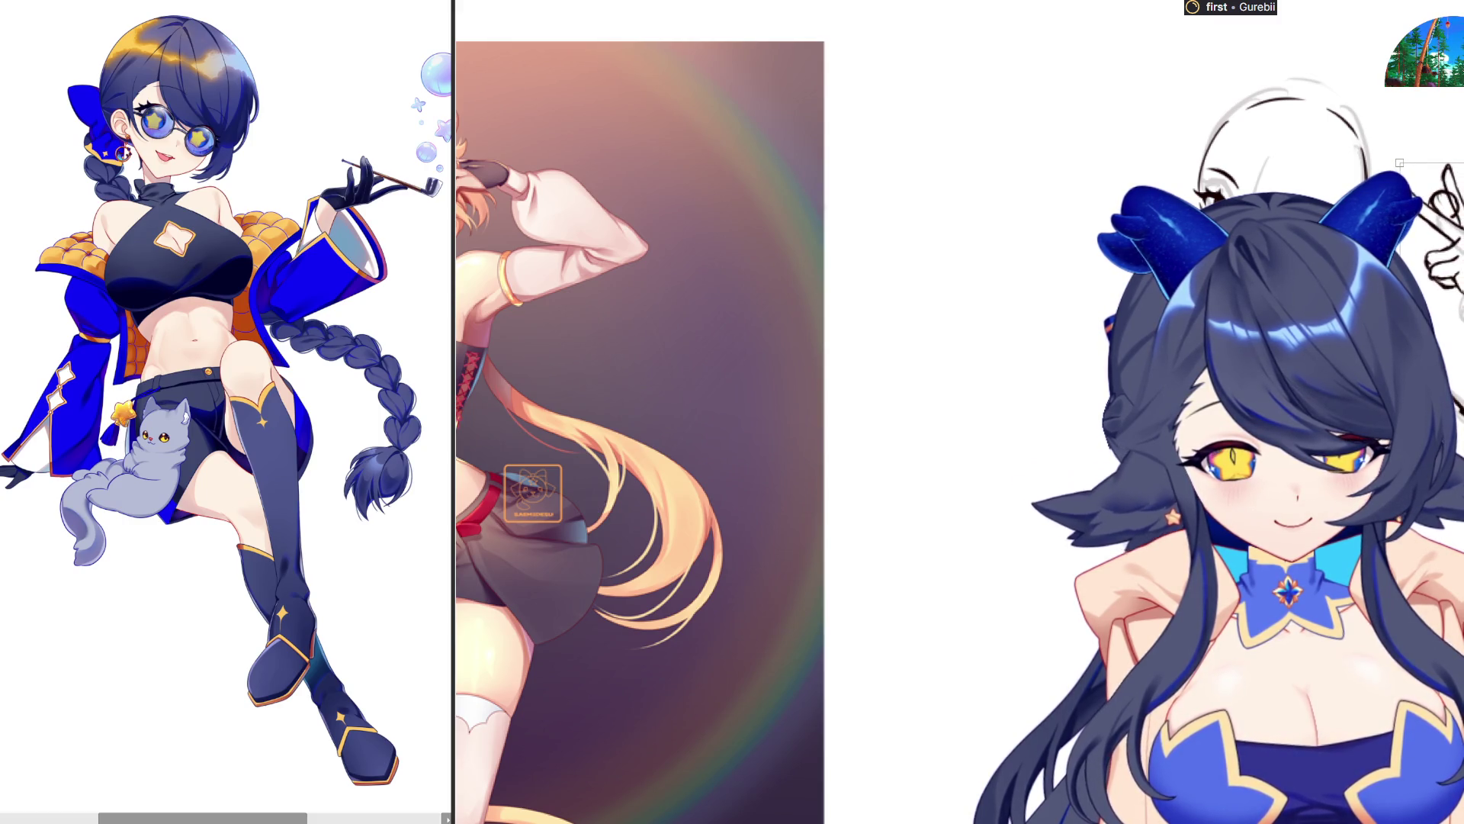
Pan the canvas to bring the inked peace-sign hand and raised arm into view
{"action": "scroll", "coordinate": [412, 412], "scroll_direction": "up", "scroll_amount": 1}
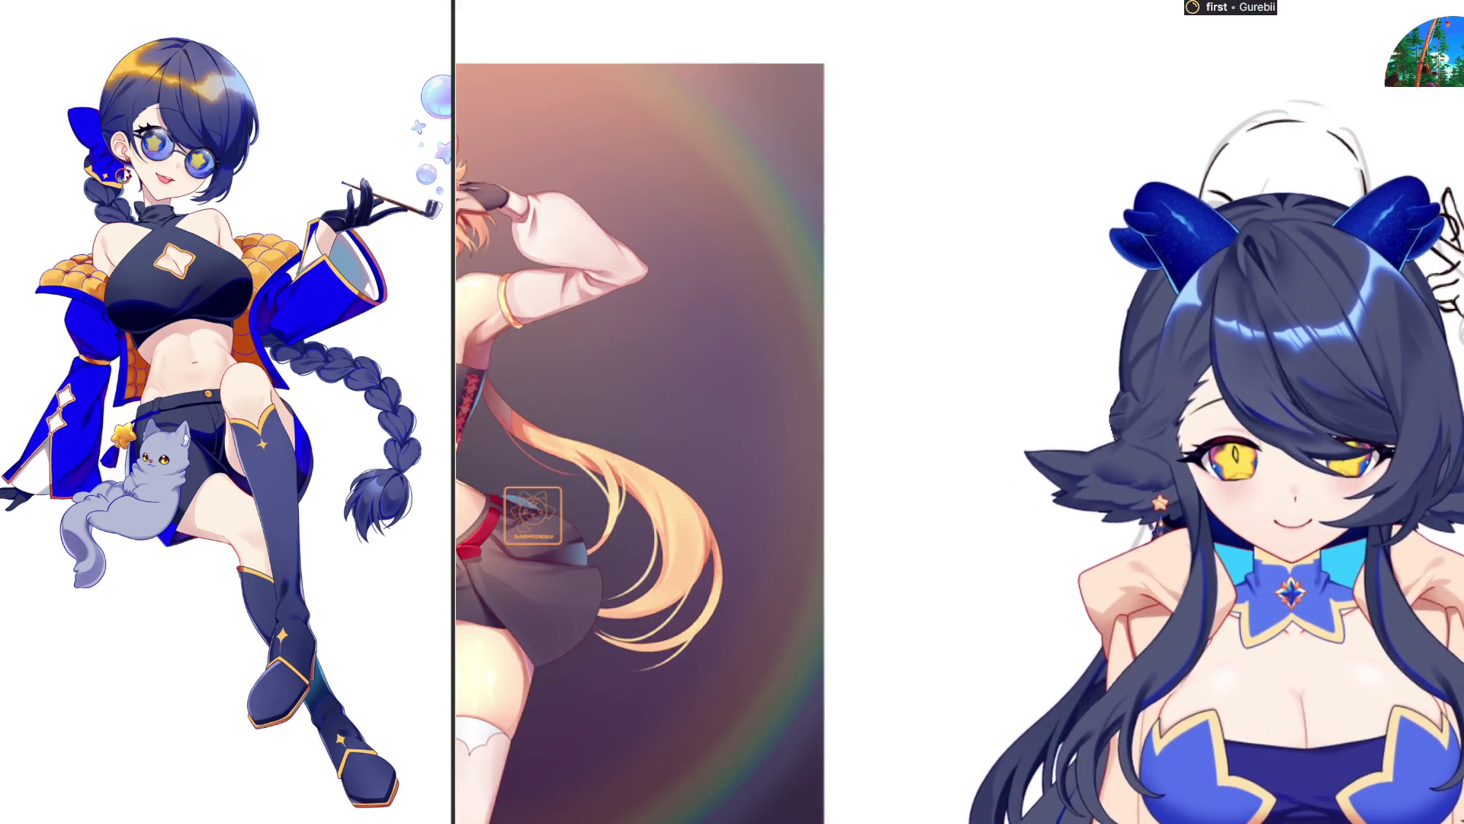
{"action": "scroll", "coordinate": [412, 412], "scroll_direction": "down", "scroll_amount": 1}
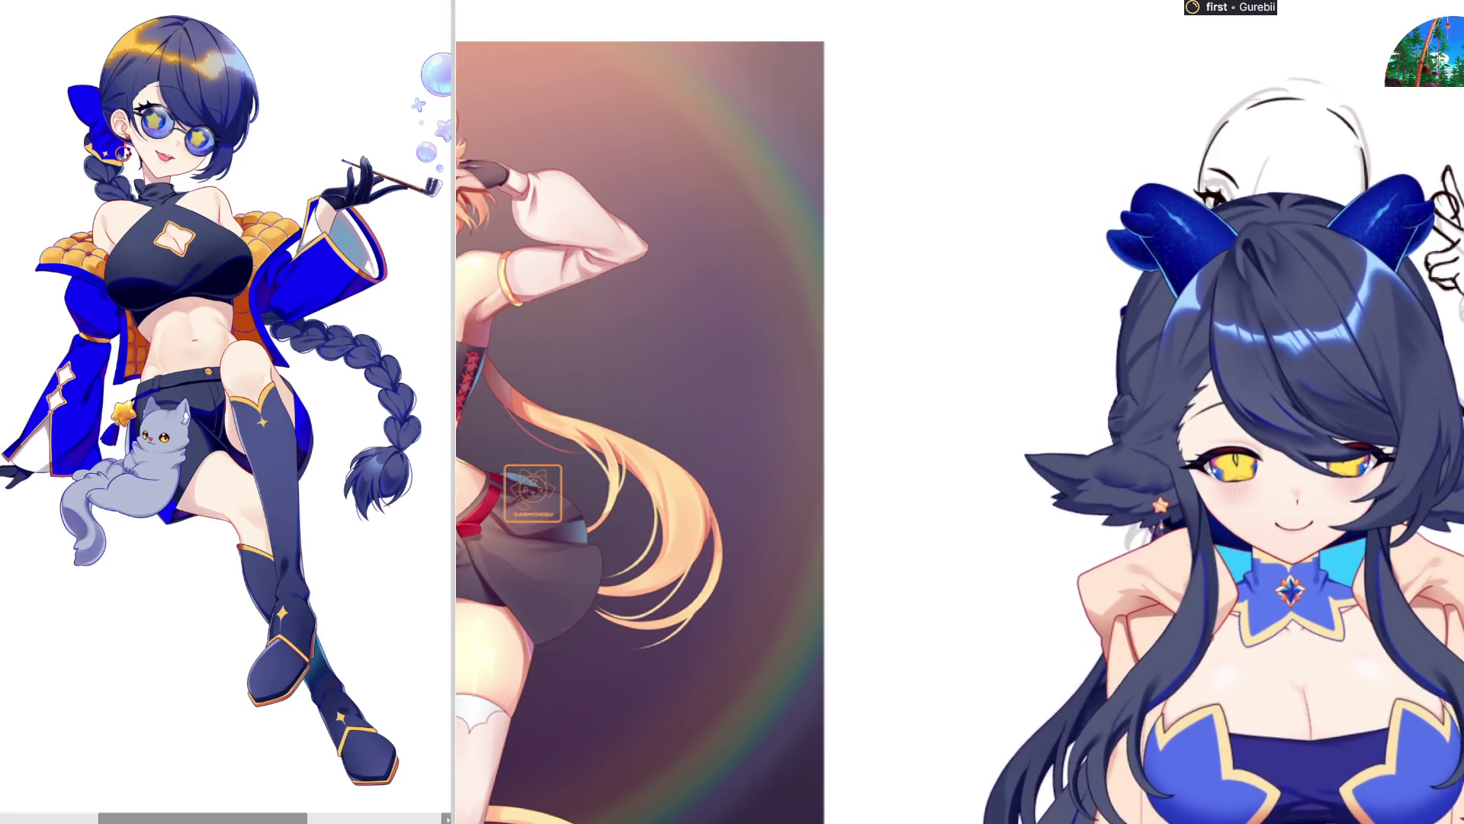
{"action": "scroll", "coordinate": [641, 412], "scroll_direction": "up", "scroll_amount": 1}
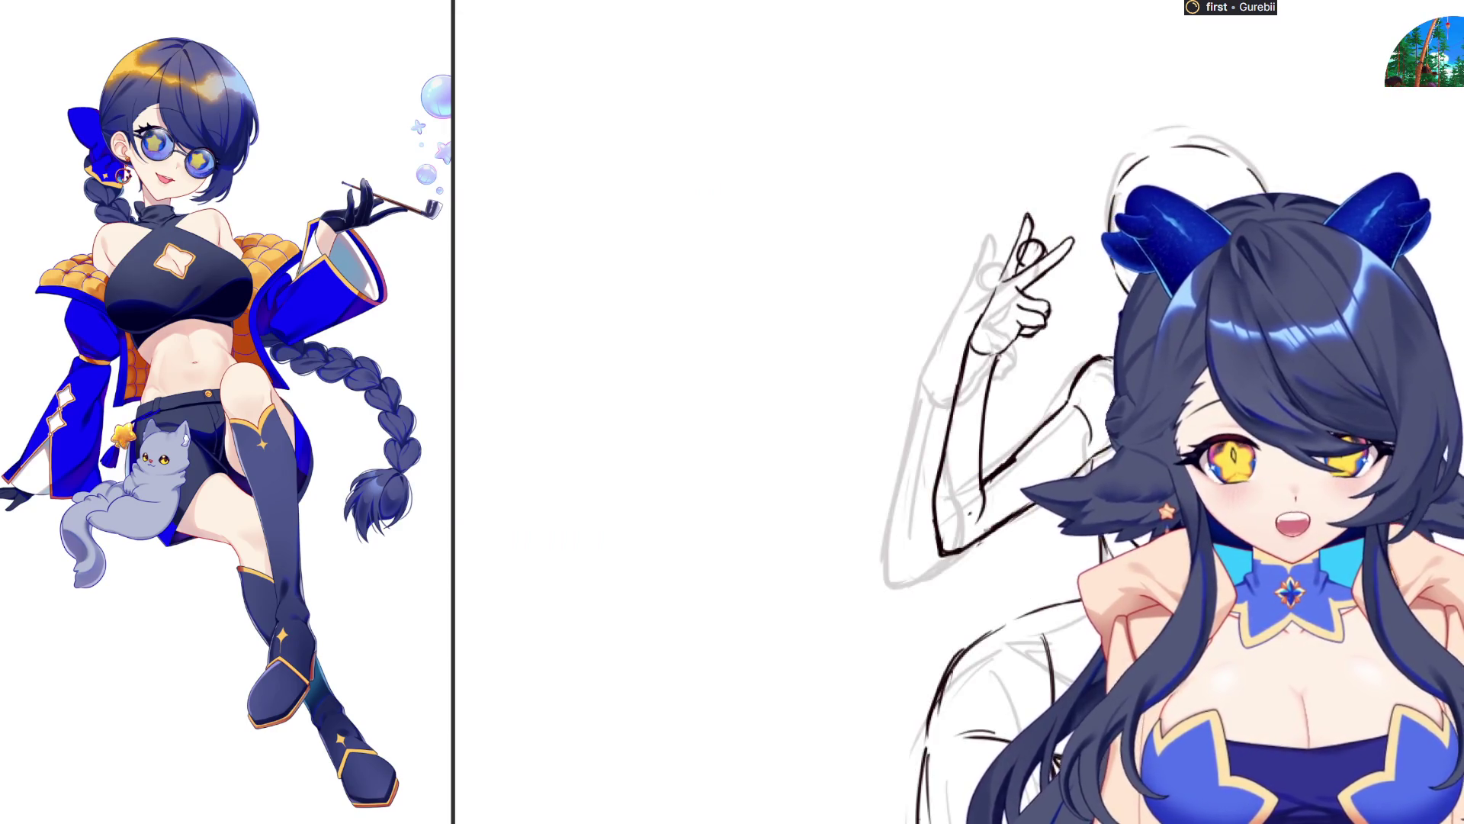
Pan down to the sketched legs beside the coloured tail reference
{"action": "scroll", "coordinate": [226, 411], "scroll_direction": "down", "scroll_amount": 1}
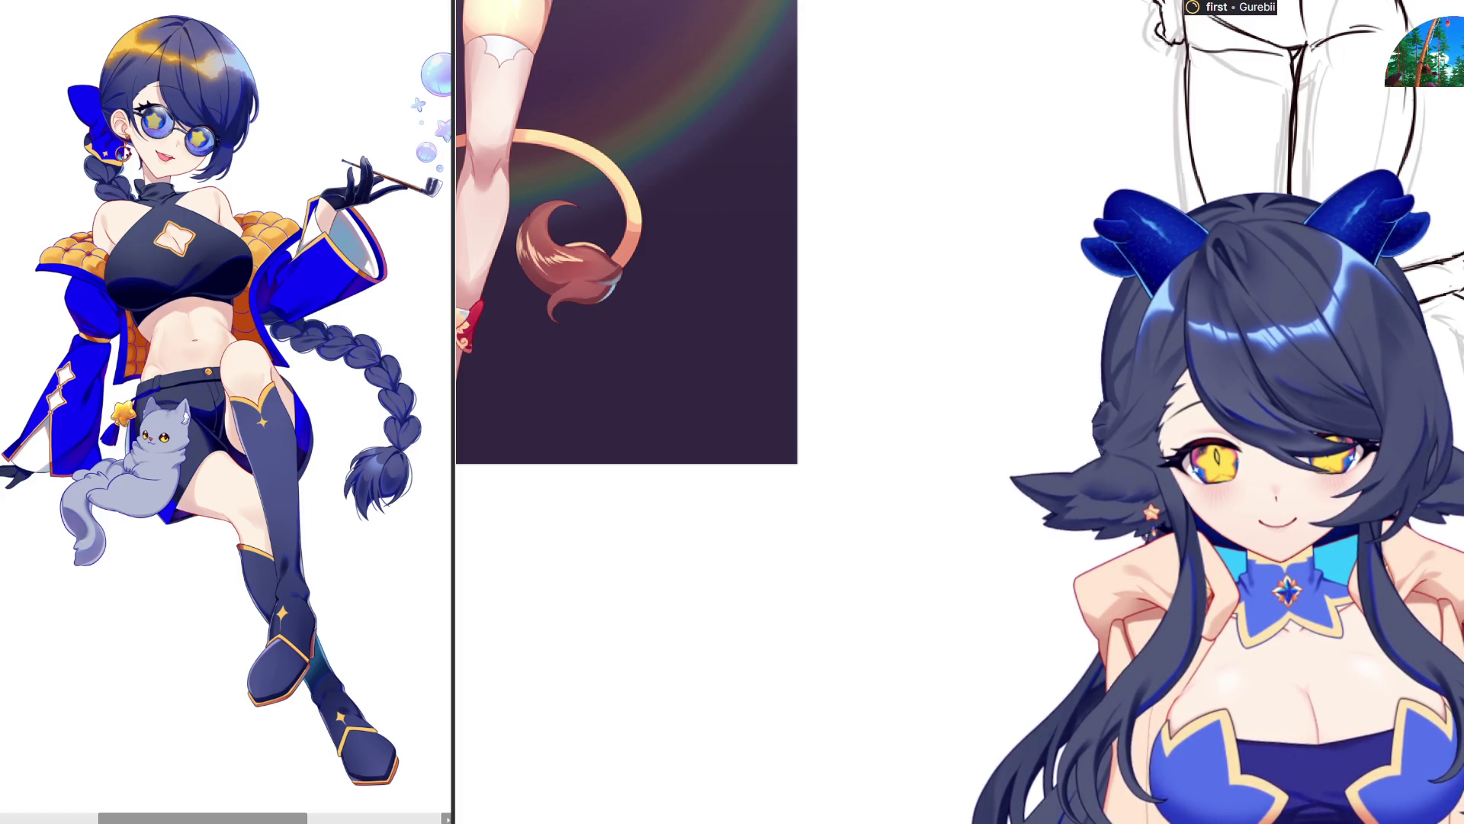
Ink the foot's outline down to the sole, mirroring the canvas repeatedly to check it
{"action": "mouse_move", "coordinate": [909, 317]}
{"action": "left_mouse_down"}
{"action": "mouse_move", "coordinate": [900, 401]}
{"action": "mouse_move", "coordinate": [868, 397]}
{"action": "mouse_move", "coordinate": [885, 404]}
{"action": "left_mouse_up"}
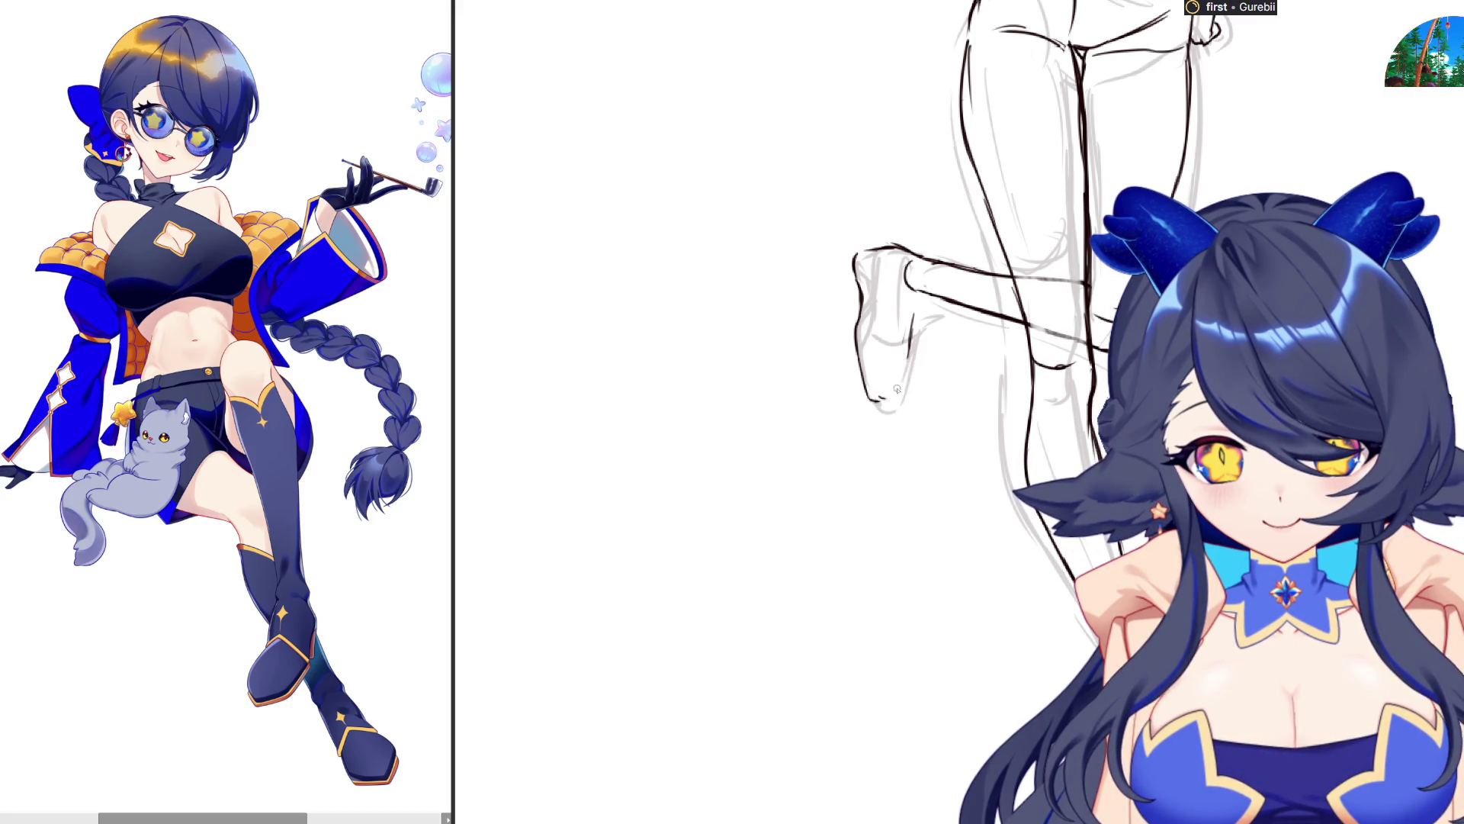
{"action": "left_click_drag", "start_coordinate": [886, 400], "coordinate": [900, 368]}
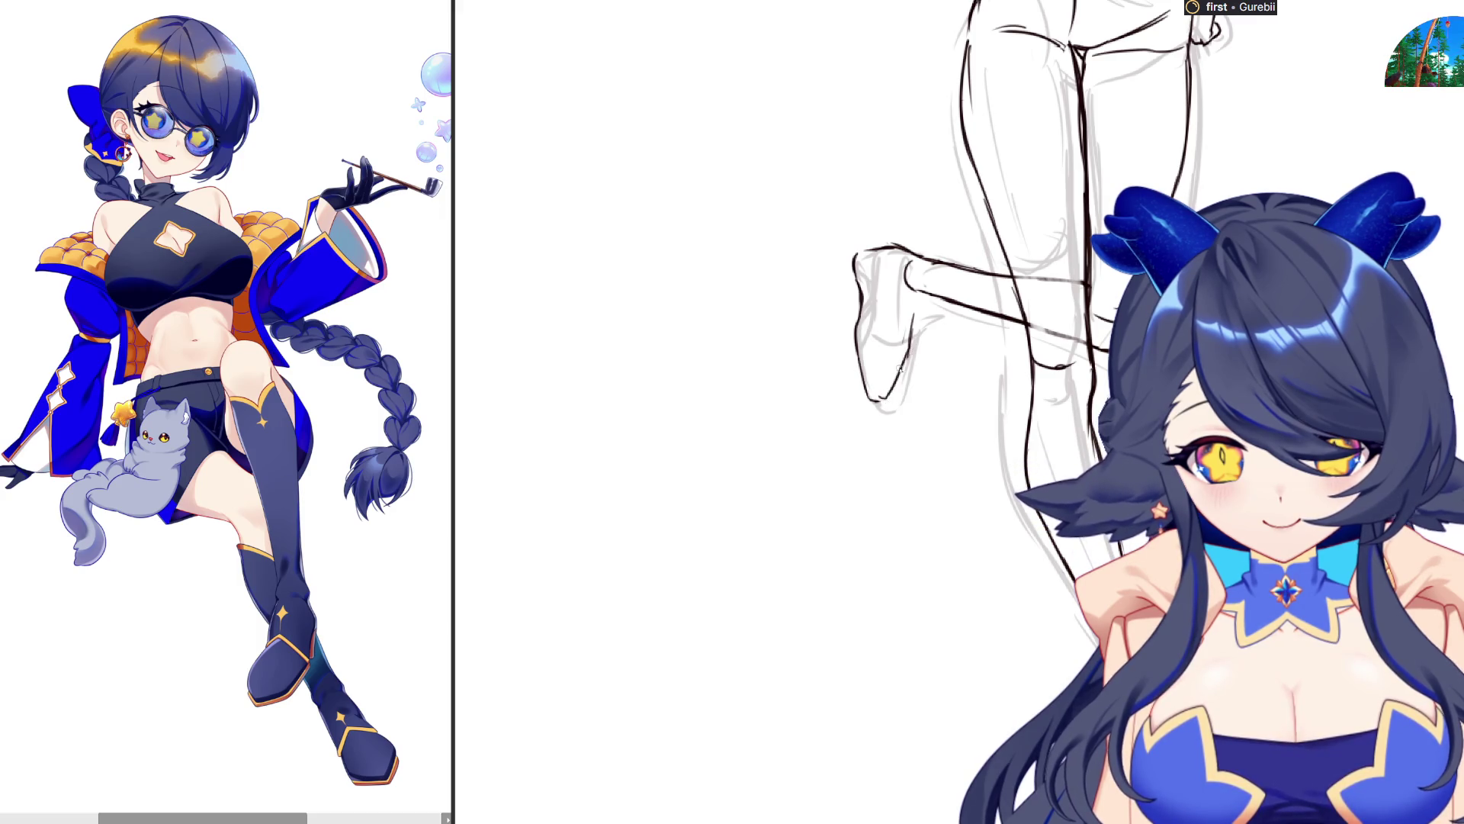
{"action": "key", "text": "m"}
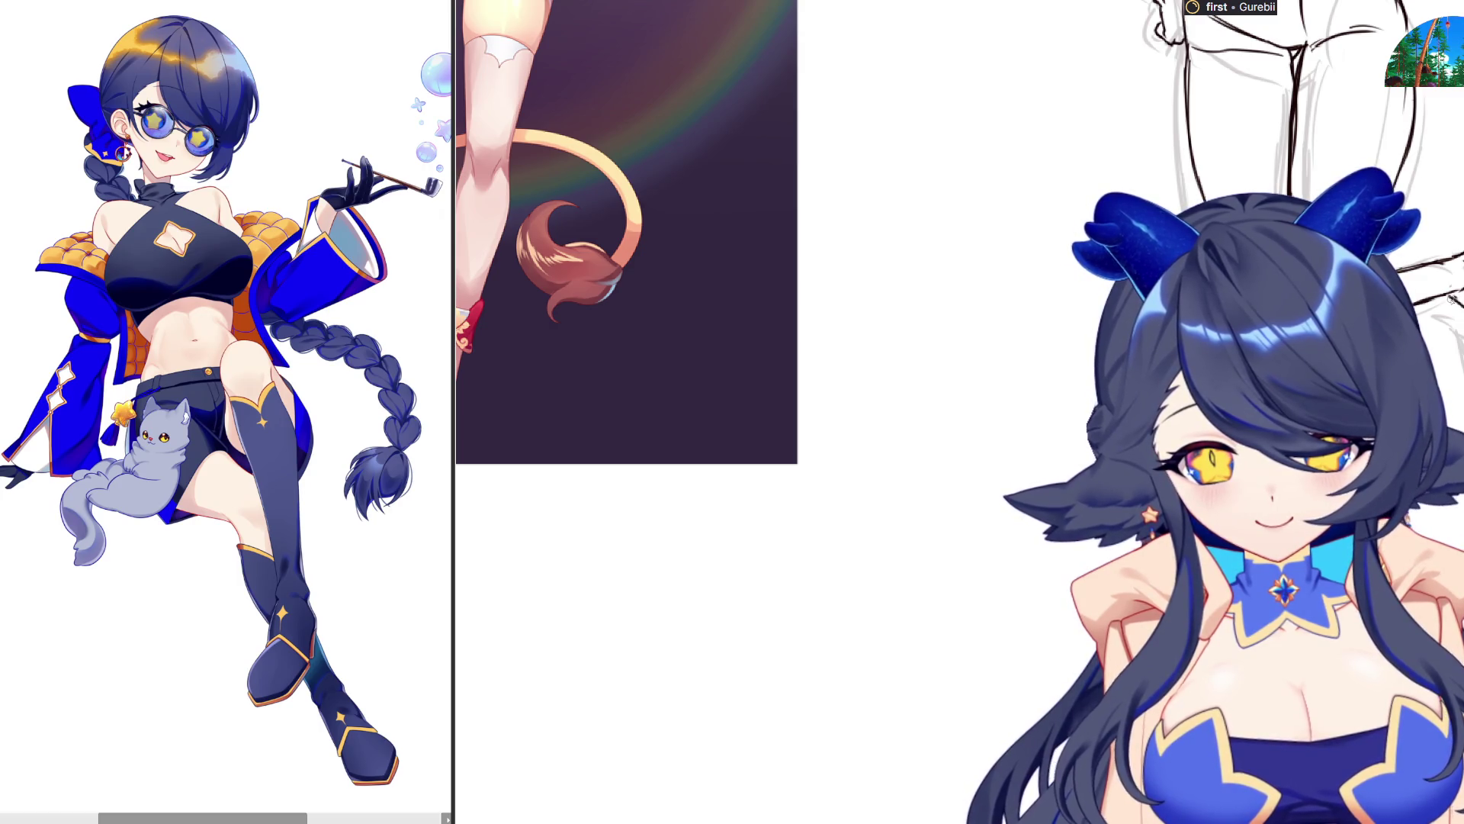
{"action": "key", "text": "m"}
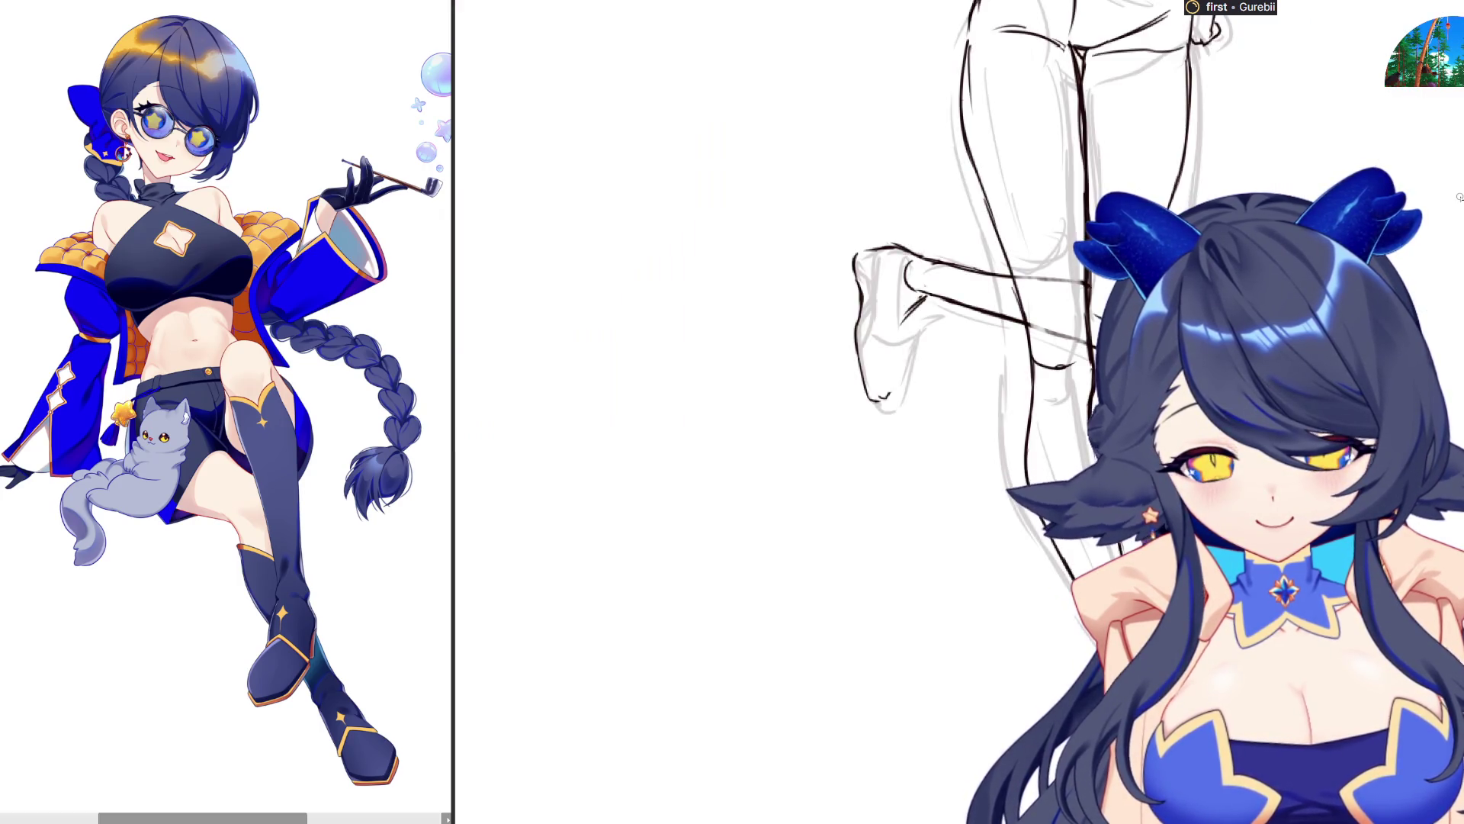
{"action": "key", "text": "m"}
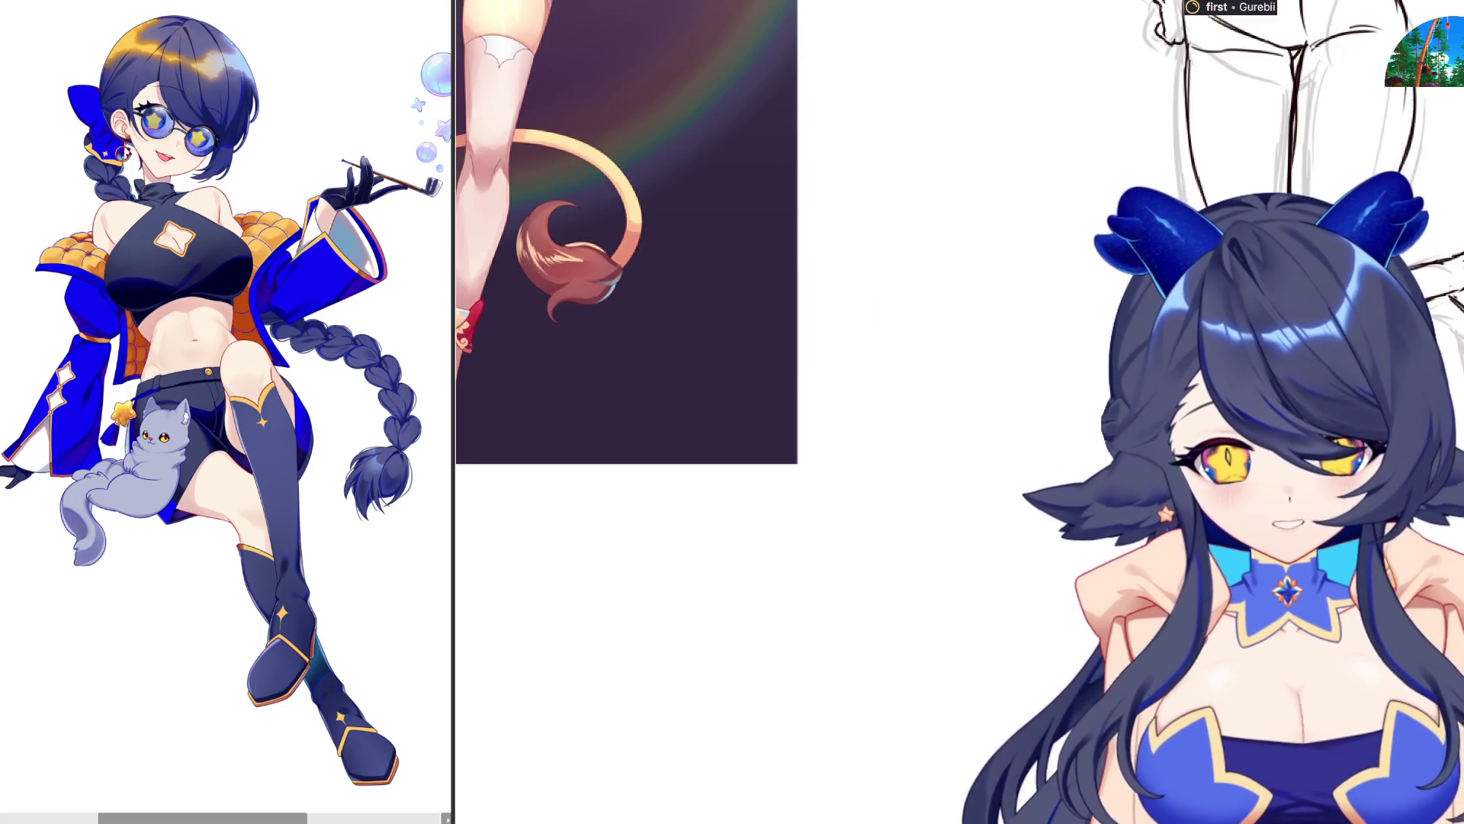
{"action": "key", "text": "m"}
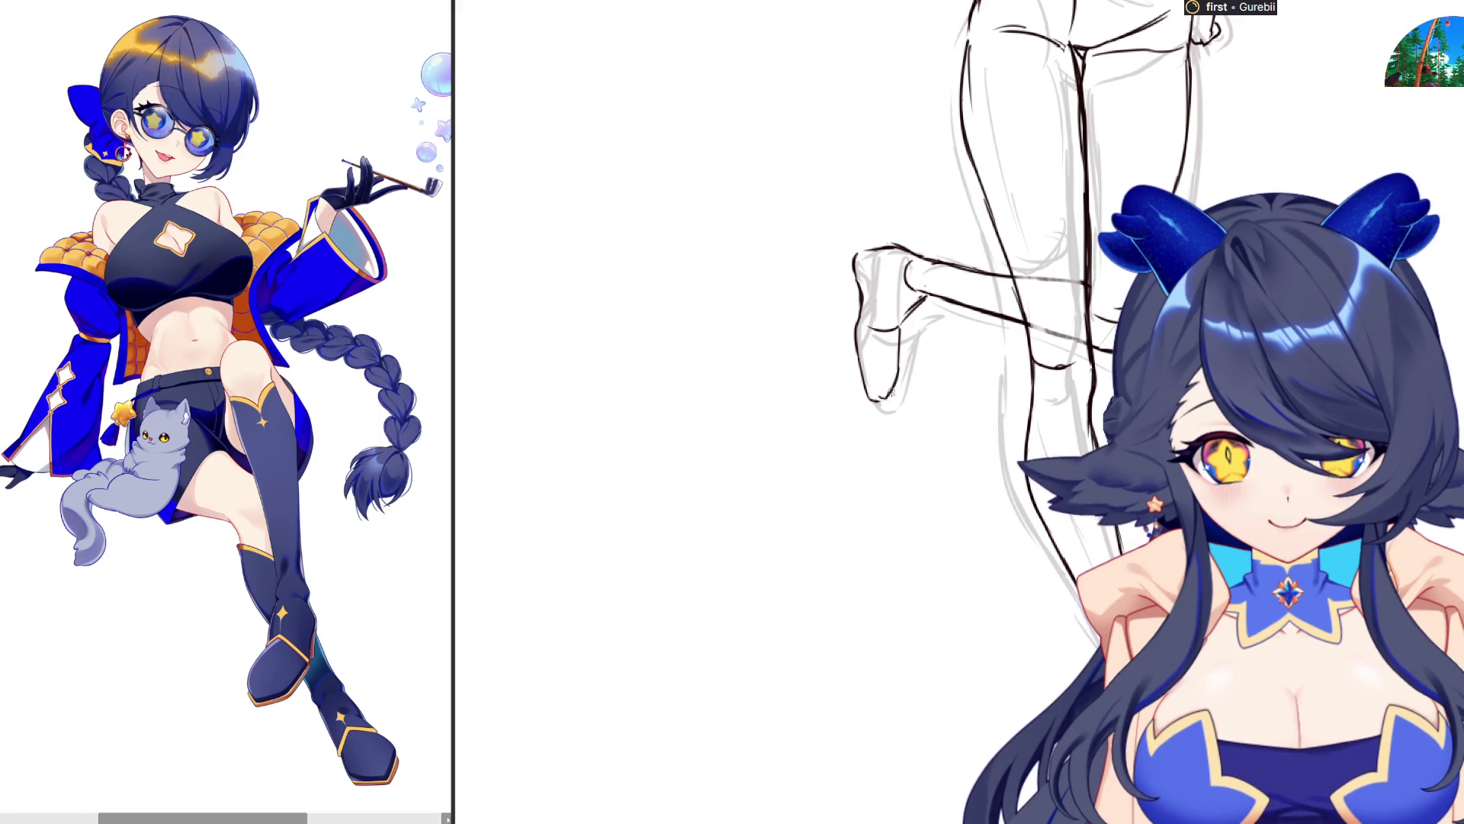
{"action": "key", "text": "m"}
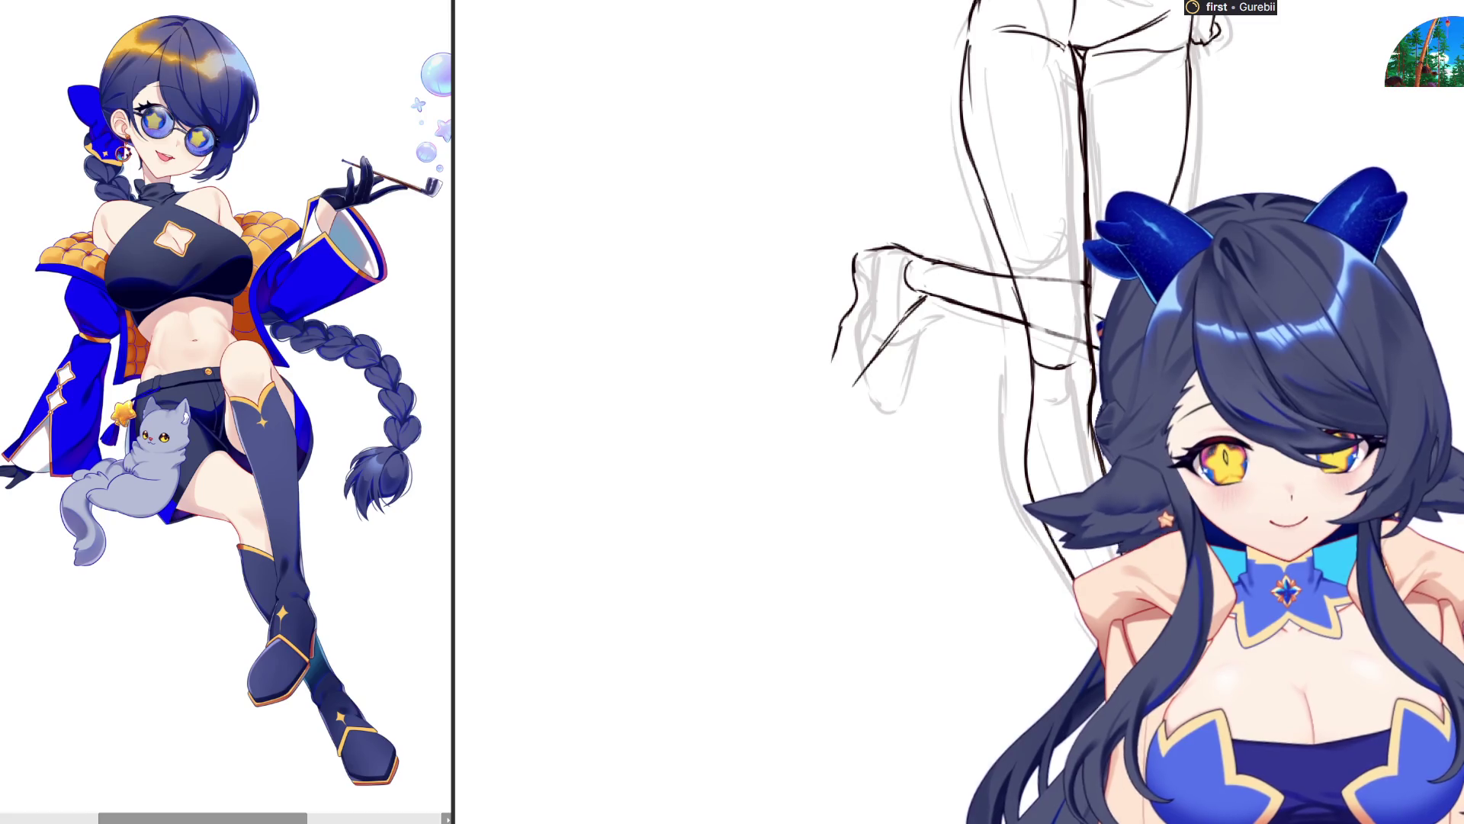
{"action": "left_click_drag", "start_coordinate": [885, 316], "coordinate": [870, 401]}
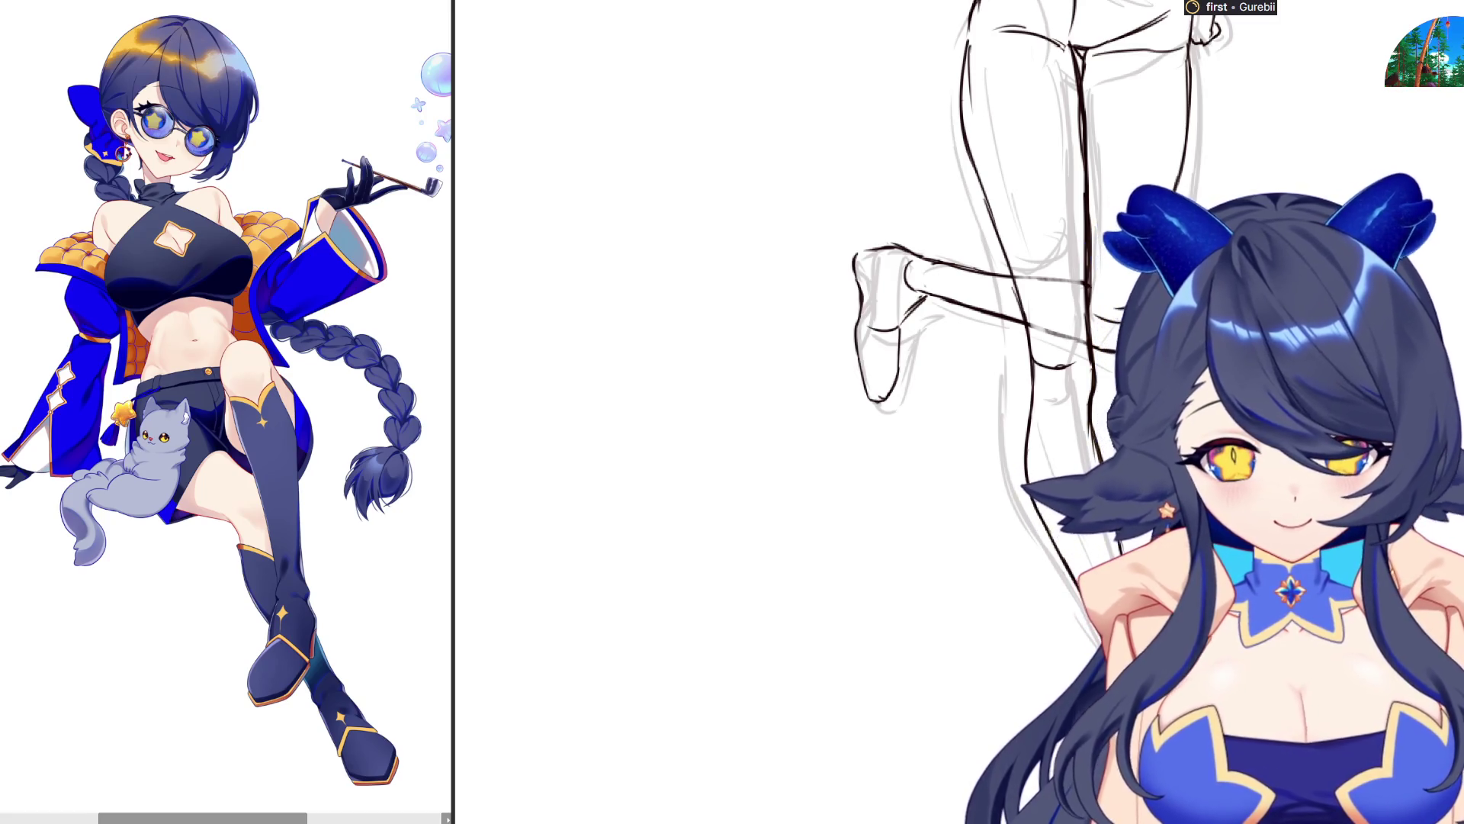
Draw a centre line down the head and bangs strands across the face past the right eye
{"action": "key", "text": "ctrl+minus"}
{"action": "key", "text": "ctrl+minus"}
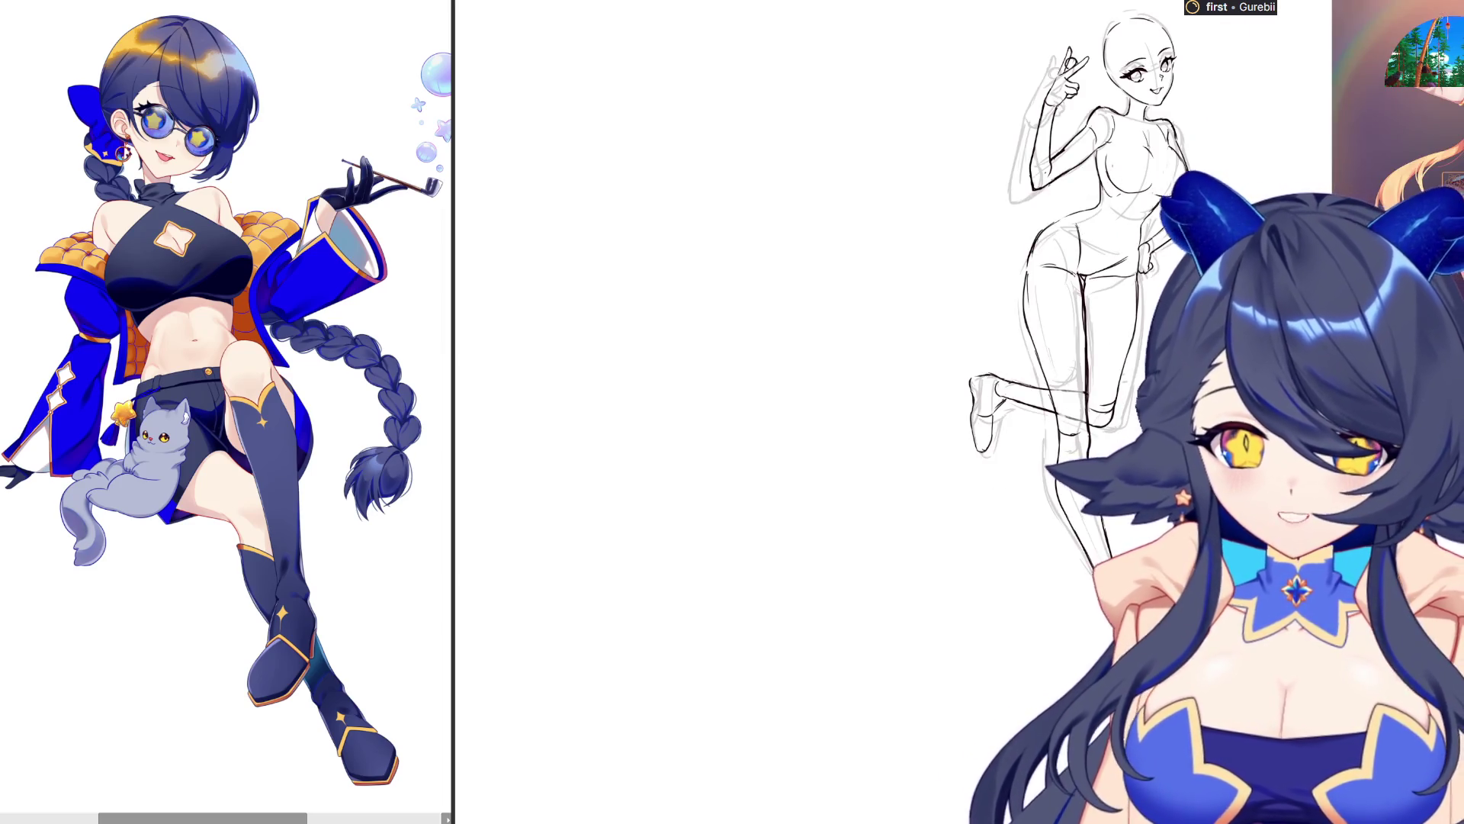
{"action": "key", "text": "ctrl+plus"}
{"action": "scroll", "coordinate": [1066, 196], "scroll_direction": "up", "scroll_amount": 2}
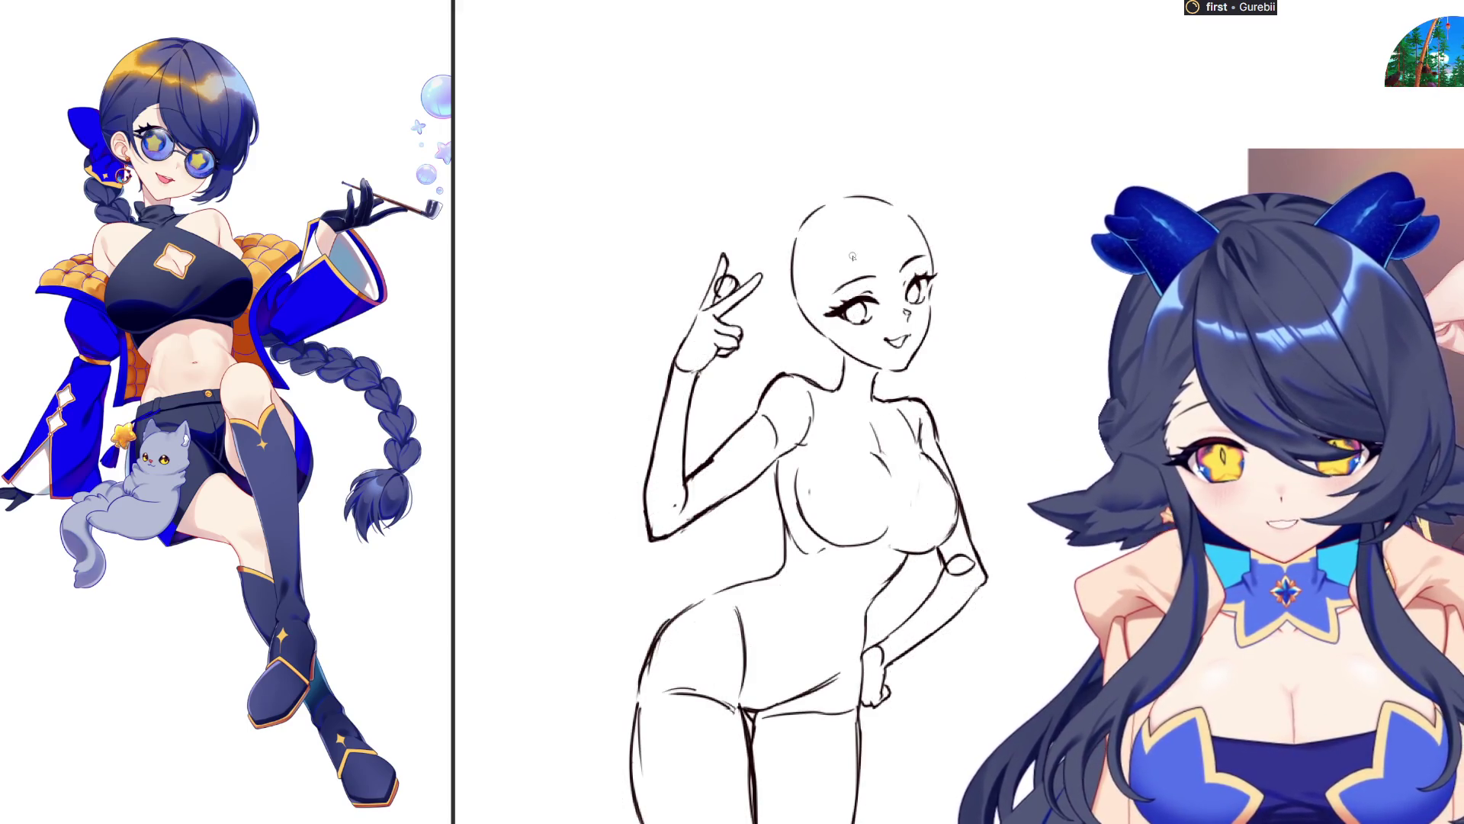
{"action": "left_click_drag", "start_coordinate": [866, 197], "coordinate": [901, 263]}
{"action": "left_click_drag", "start_coordinate": [852, 200], "coordinate": [868, 288]}
{"action": "left_click_drag", "start_coordinate": [843, 234], "coordinate": [915, 332]}
{"action": "left_click_drag", "start_coordinate": [889, 248], "coordinate": [932, 318]}
{"action": "key", "text": "ctrl+t"}
{"action": "key", "text": "Return"}
{"action": "scroll", "coordinate": [762, 458], "scroll_direction": "down", "scroll_amount": 1}
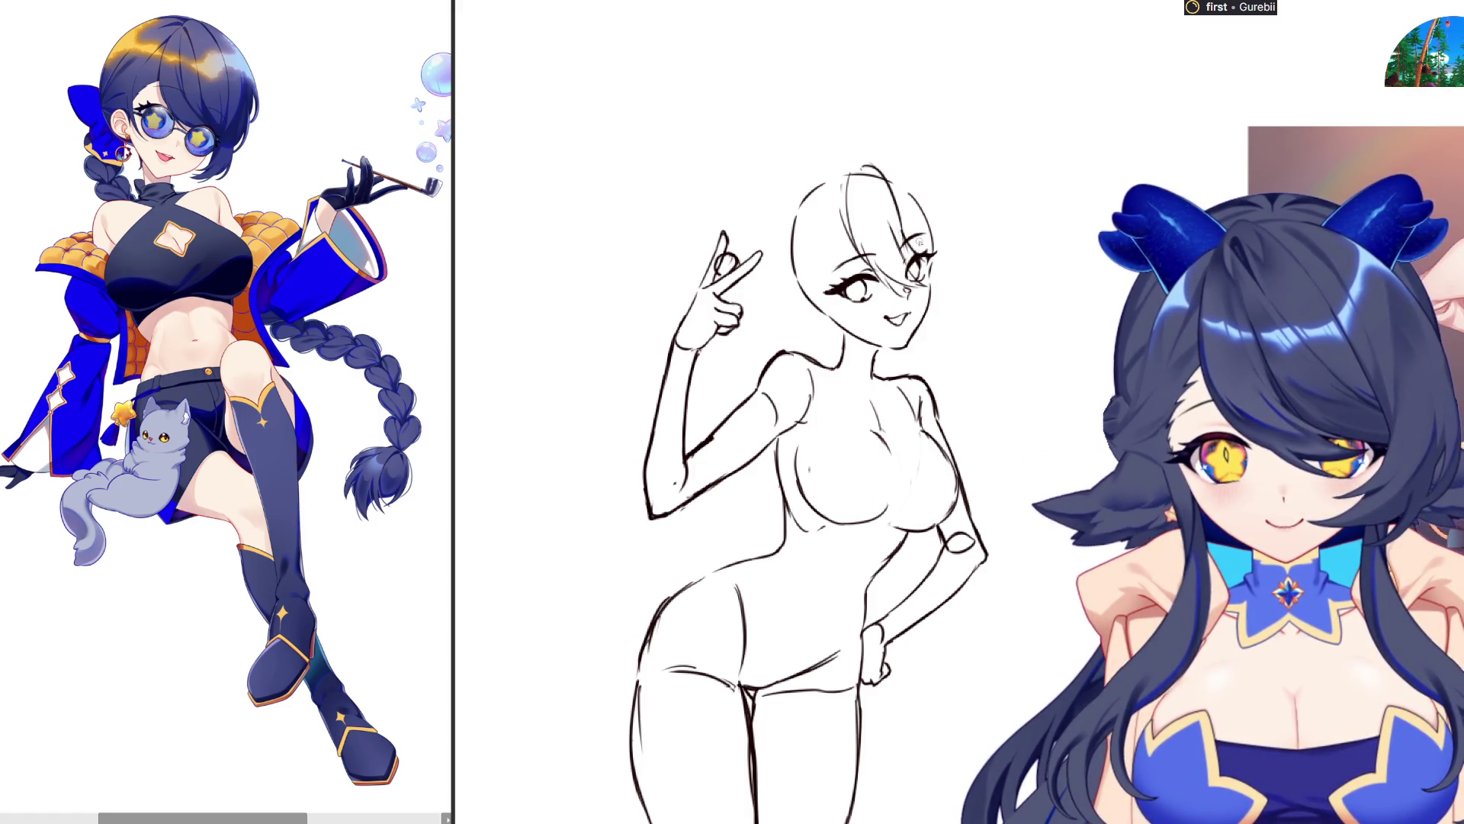
Ink messy hair strands over the top and right side of the head and near the neck
{"action": "mouse_move", "coordinate": [925, 238]}
{"action": "left_mouse_down"}
{"action": "mouse_move", "coordinate": [945, 293]}
{"action": "mouse_move", "coordinate": [950, 276]}
{"action": "mouse_move", "coordinate": [965, 294]}
{"action": "left_mouse_up"}
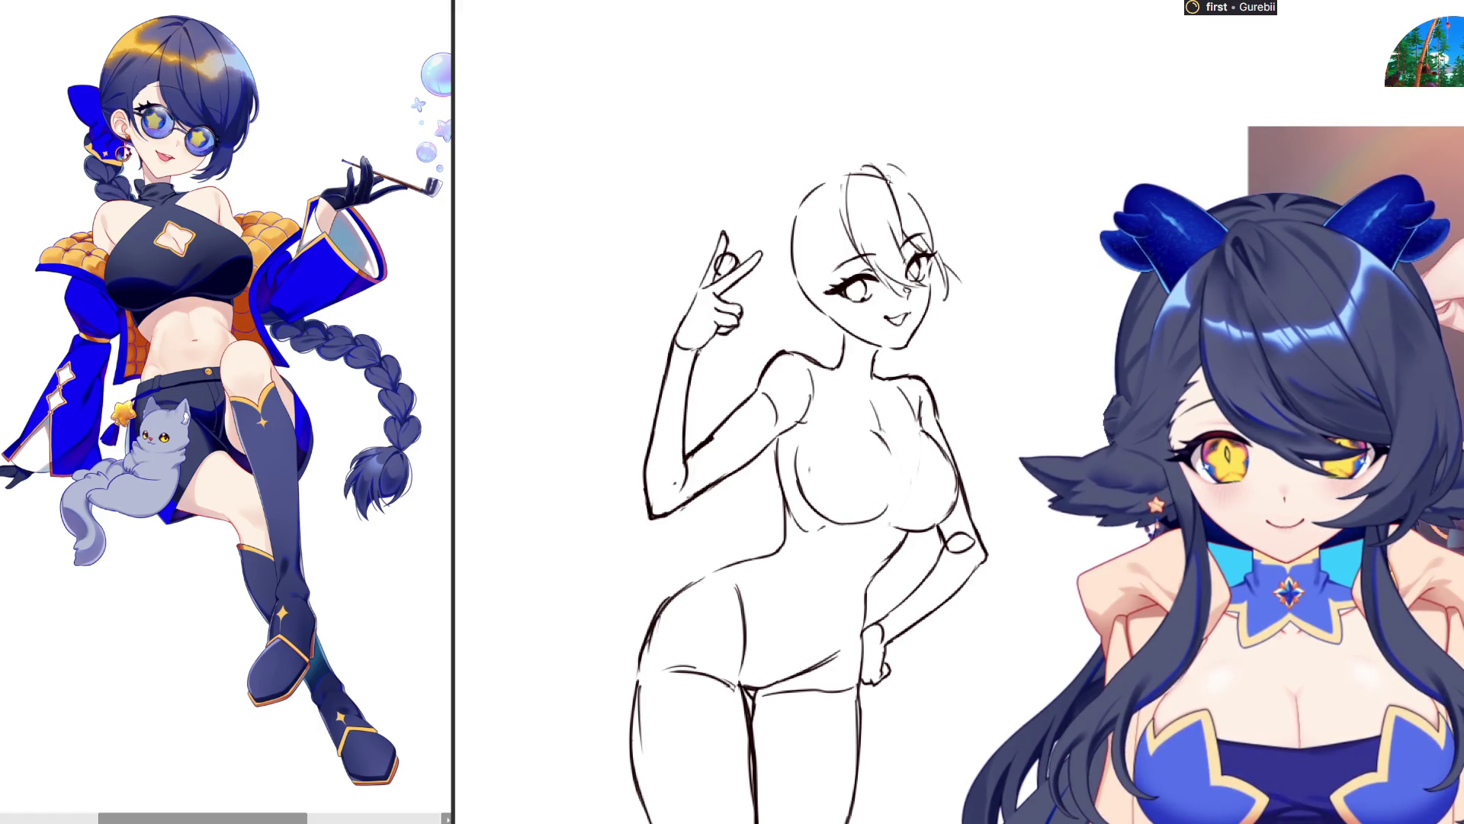
{"action": "mouse_move", "coordinate": [885, 161]}
{"action": "left_mouse_down"}
{"action": "mouse_move", "coordinate": [935, 206]}
{"action": "mouse_move", "coordinate": [962, 299]}
{"action": "left_mouse_up"}
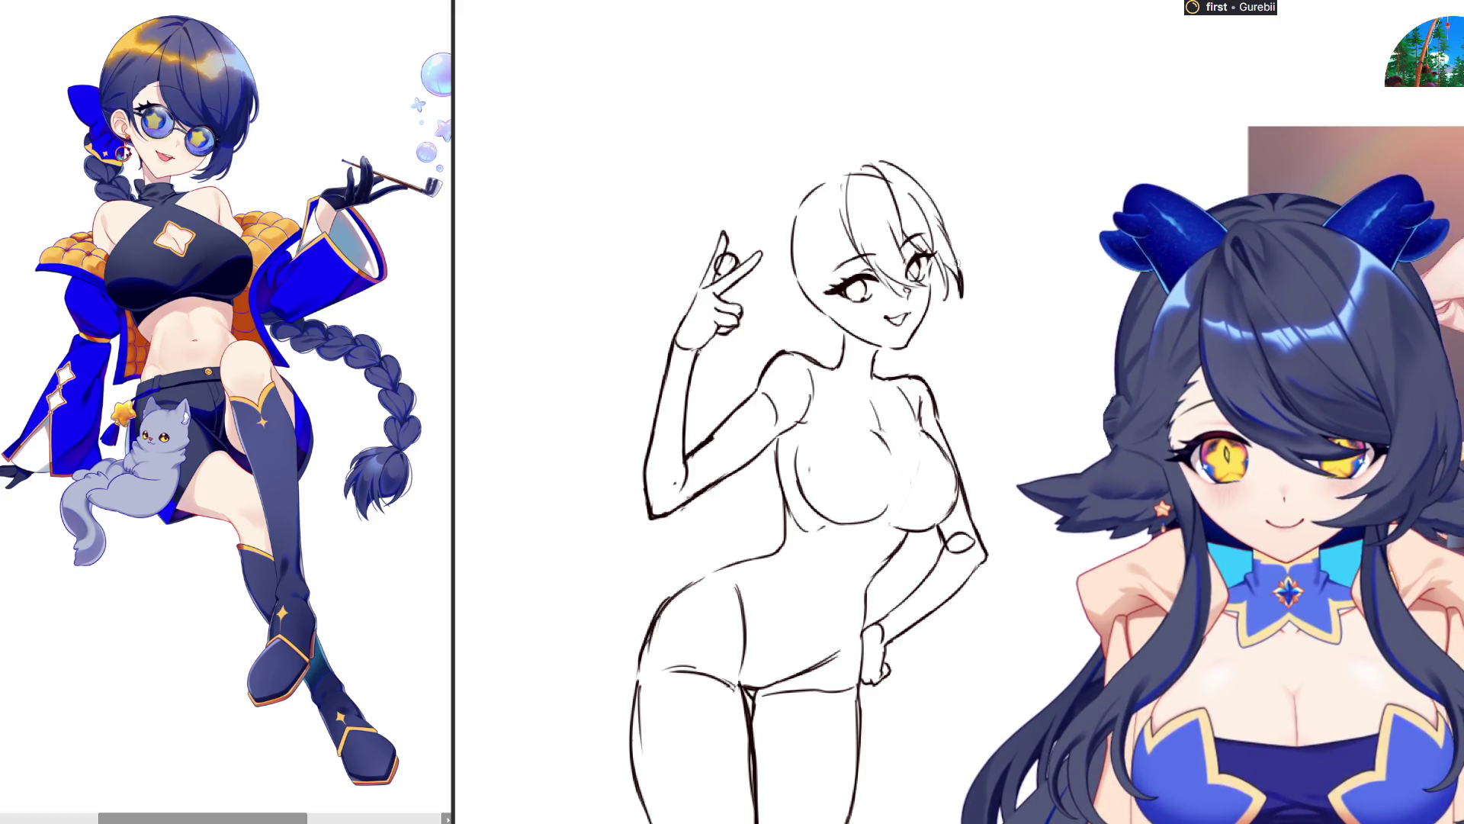
{"action": "left_click_drag", "start_coordinate": [921, 189], "coordinate": [964, 255]}
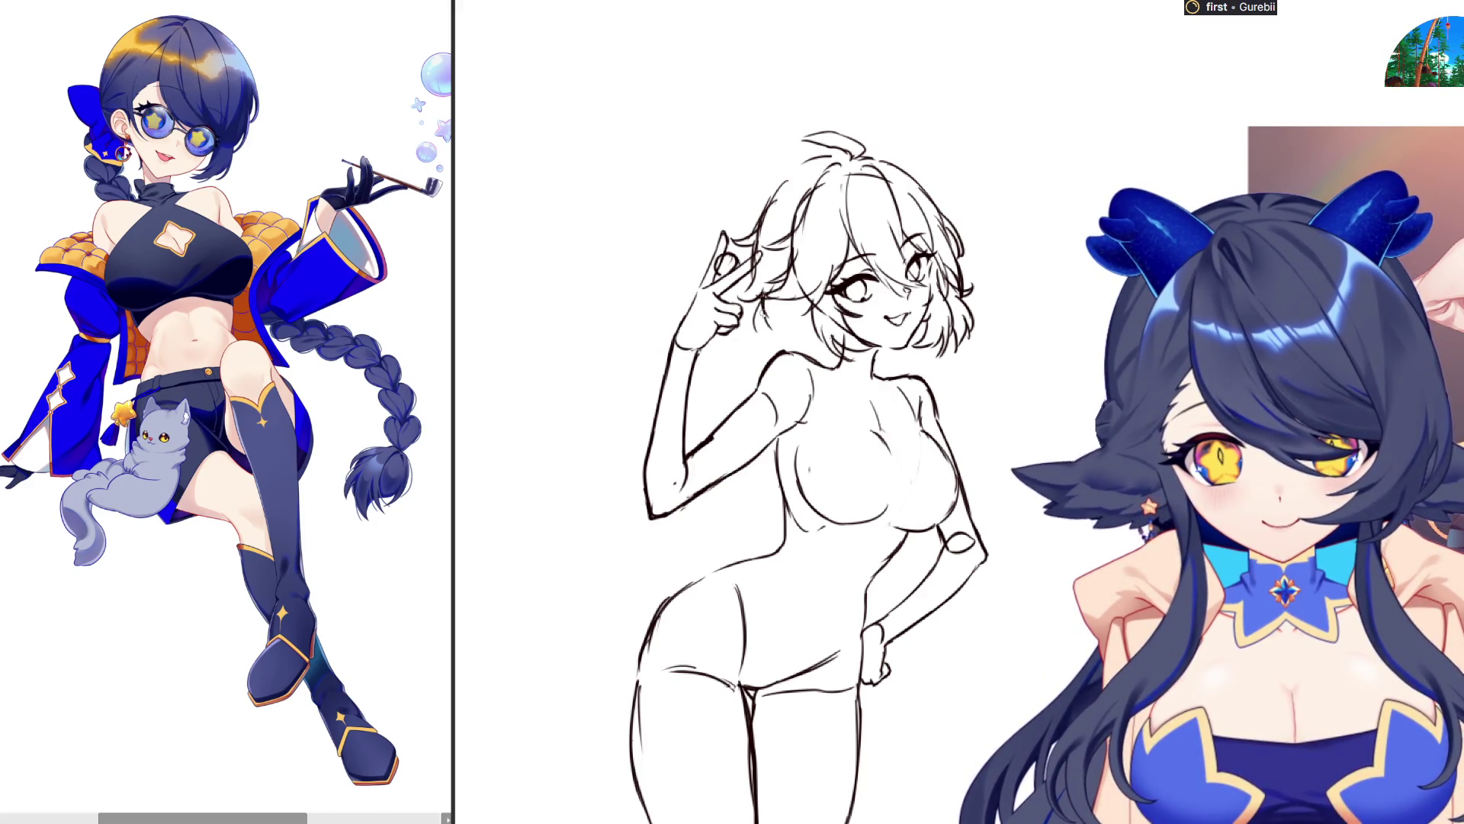
{"action": "mouse_move", "coordinate": [768, 345]}
{"action": "left_mouse_down"}
{"action": "mouse_move", "coordinate": [793, 335]}
{"action": "mouse_move", "coordinate": [801, 355]}
{"action": "mouse_move", "coordinate": [800, 336]}
{"action": "mouse_move", "coordinate": [814, 353]}
{"action": "left_mouse_up"}
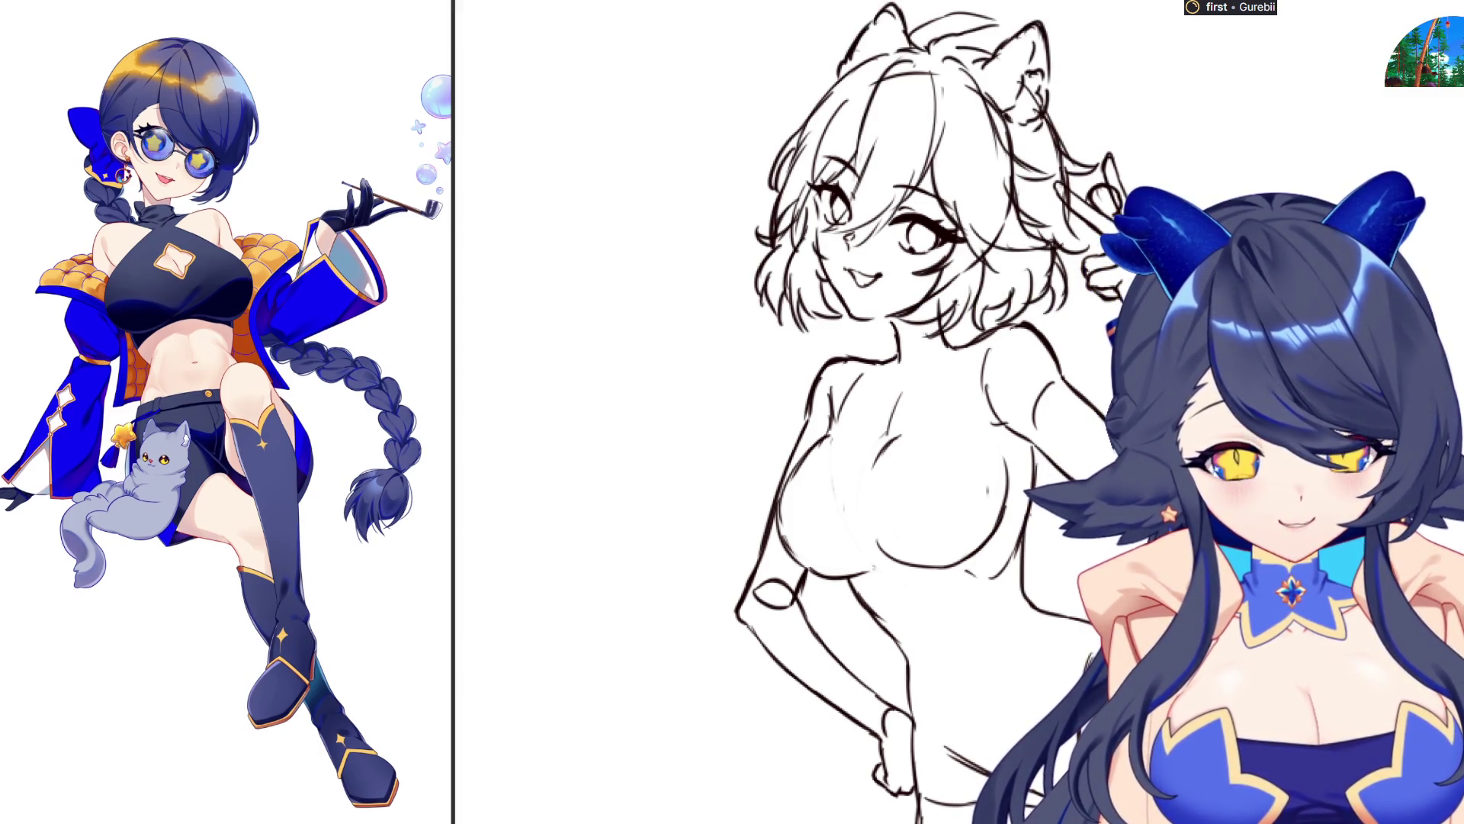
Ink a collar line across the neck and a longer line down the chest
{"action": "mouse_move", "coordinate": [908, 339]}
{"action": "left_mouse_down"}
{"action": "mouse_move", "coordinate": [945, 325]}
{"action": "mouse_move", "coordinate": [966, 419]}
{"action": "left_mouse_up"}
{"action": "key", "text": "ctrl+z"}
{"action": "left_click_drag", "start_coordinate": [947, 349], "coordinate": [967, 439]}
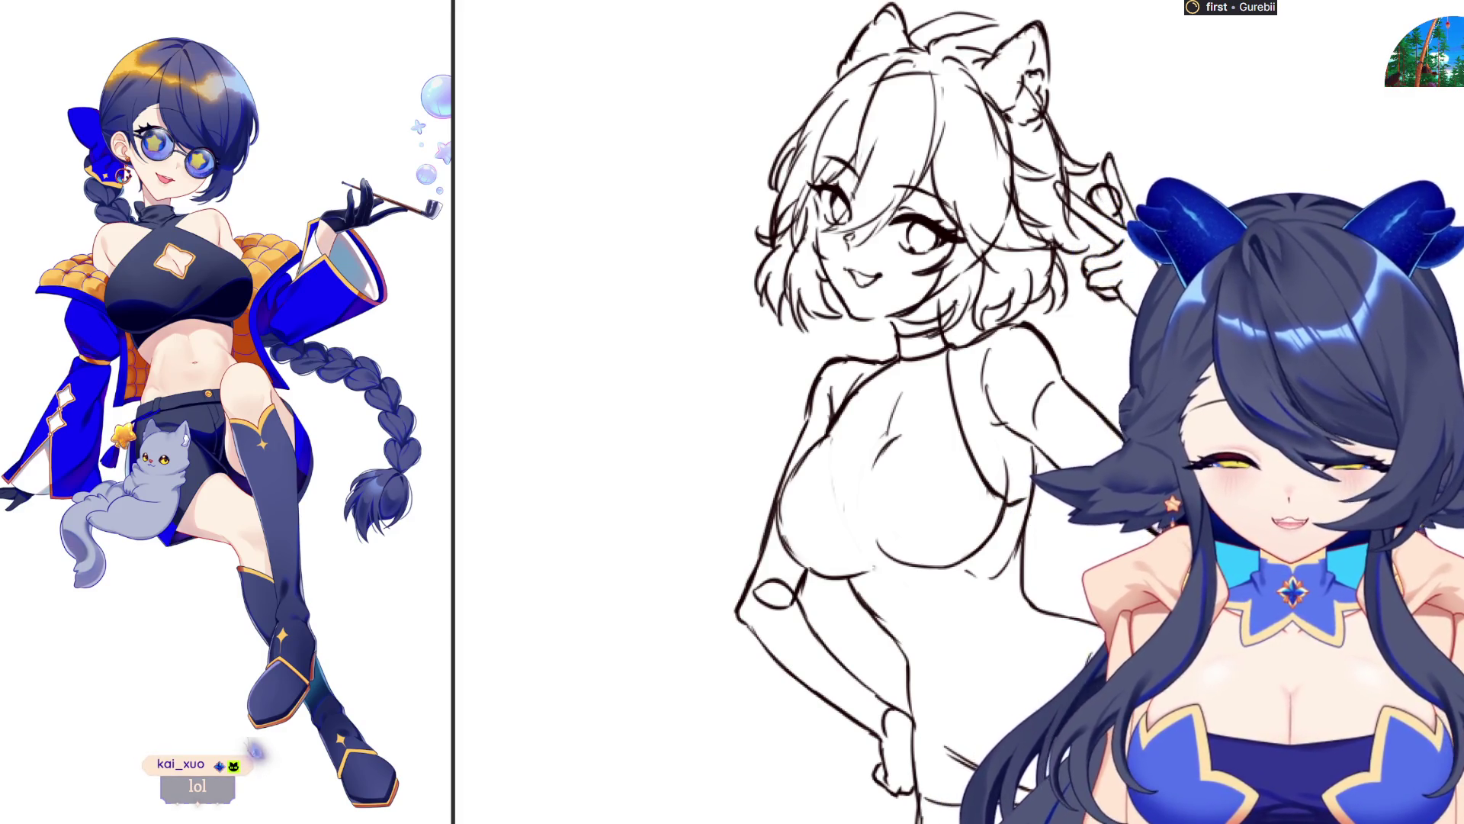
{"action": "left_click_drag", "start_coordinate": [488, 819], "coordinate": [839, 805]}
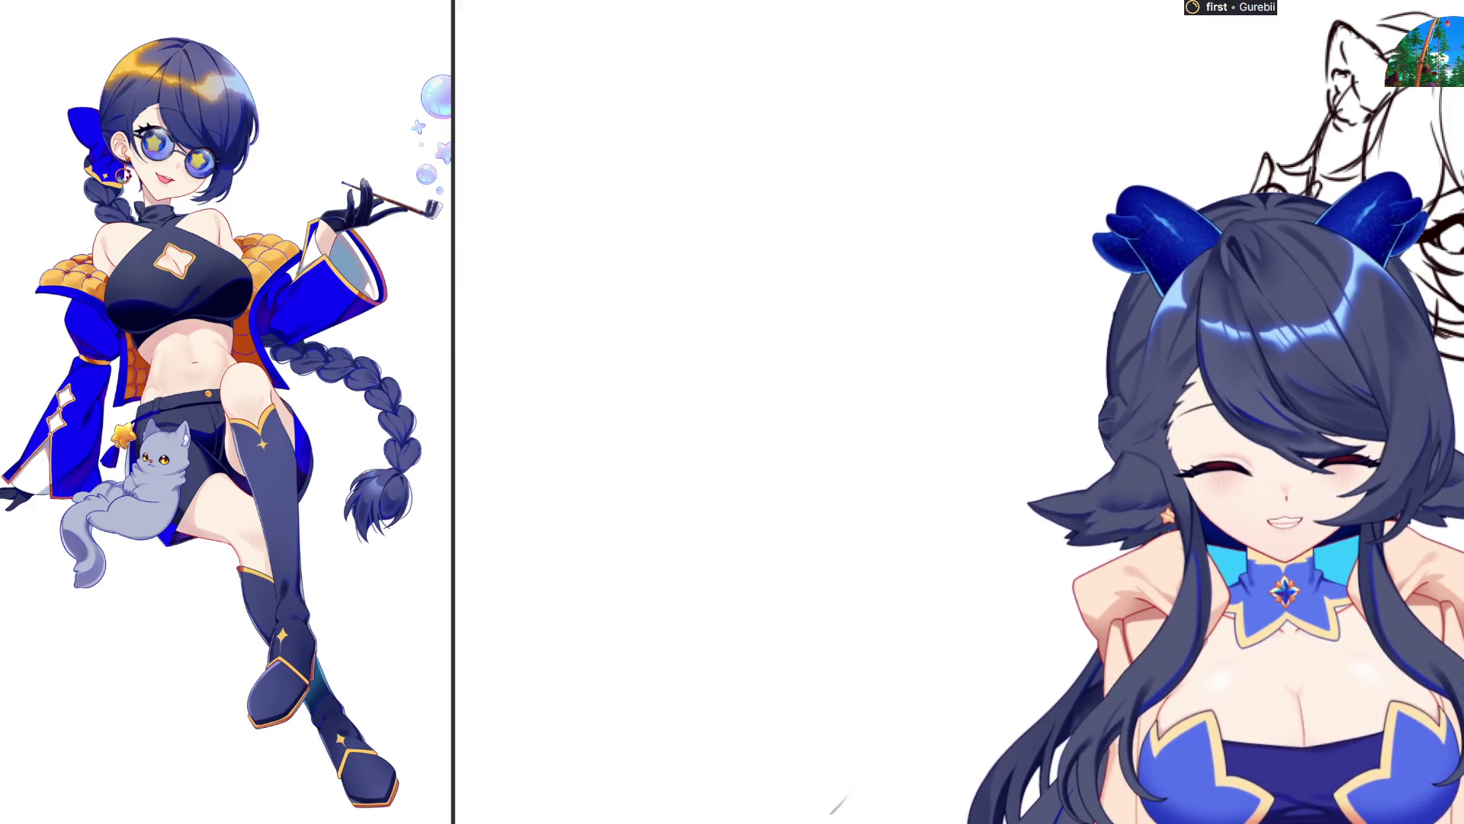
Re-centre the lineart figure and draw a small navel stroke on her belly
{"action": "left_click_drag", "start_coordinate": [839, 801], "coordinate": [488, 816]}
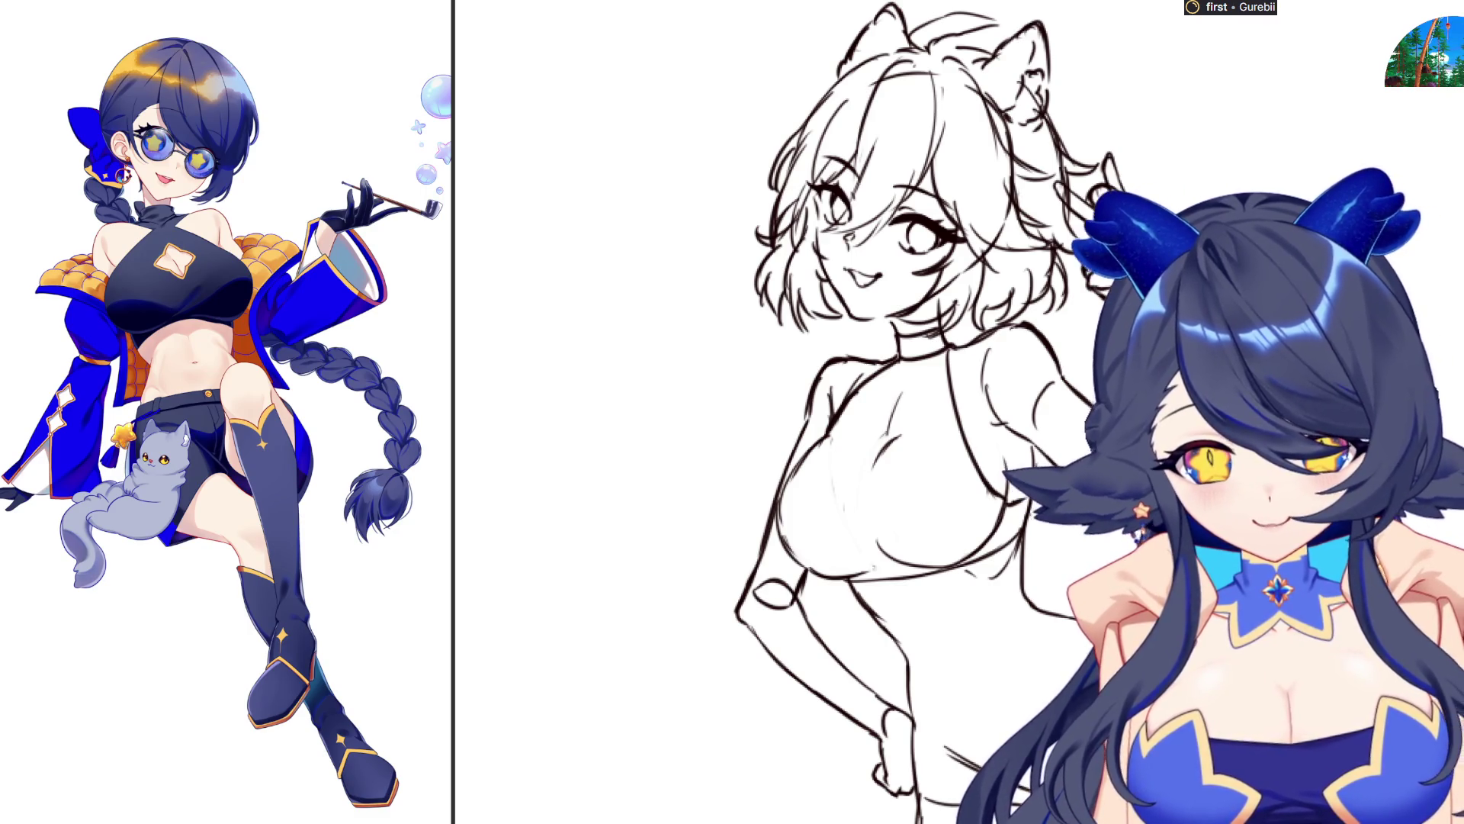
{"action": "left_click_drag", "start_coordinate": [488, 816], "coordinate": [839, 805]}
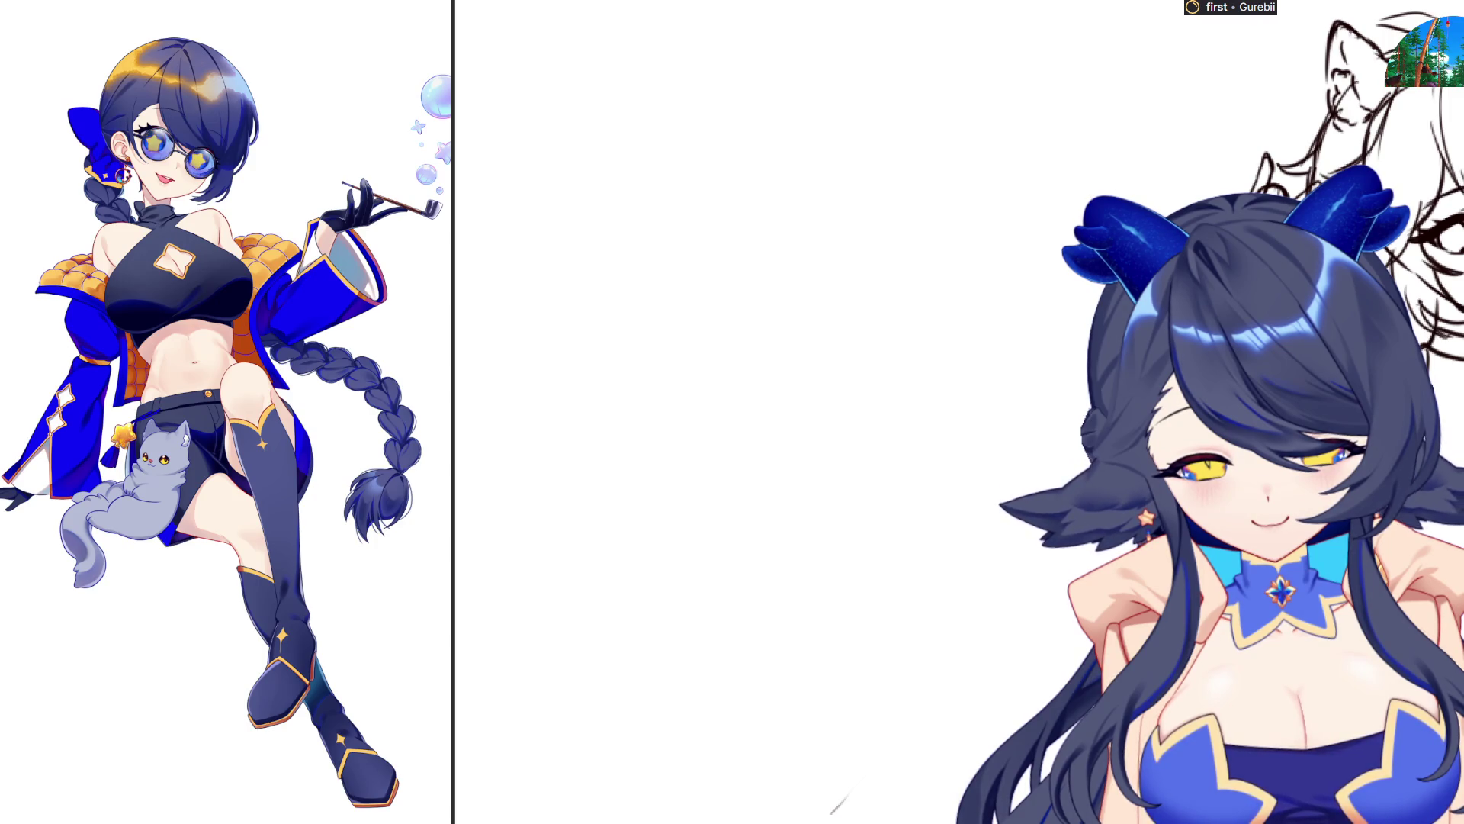
{"action": "left_click_drag", "start_coordinate": [839, 800], "coordinate": [488, 812]}
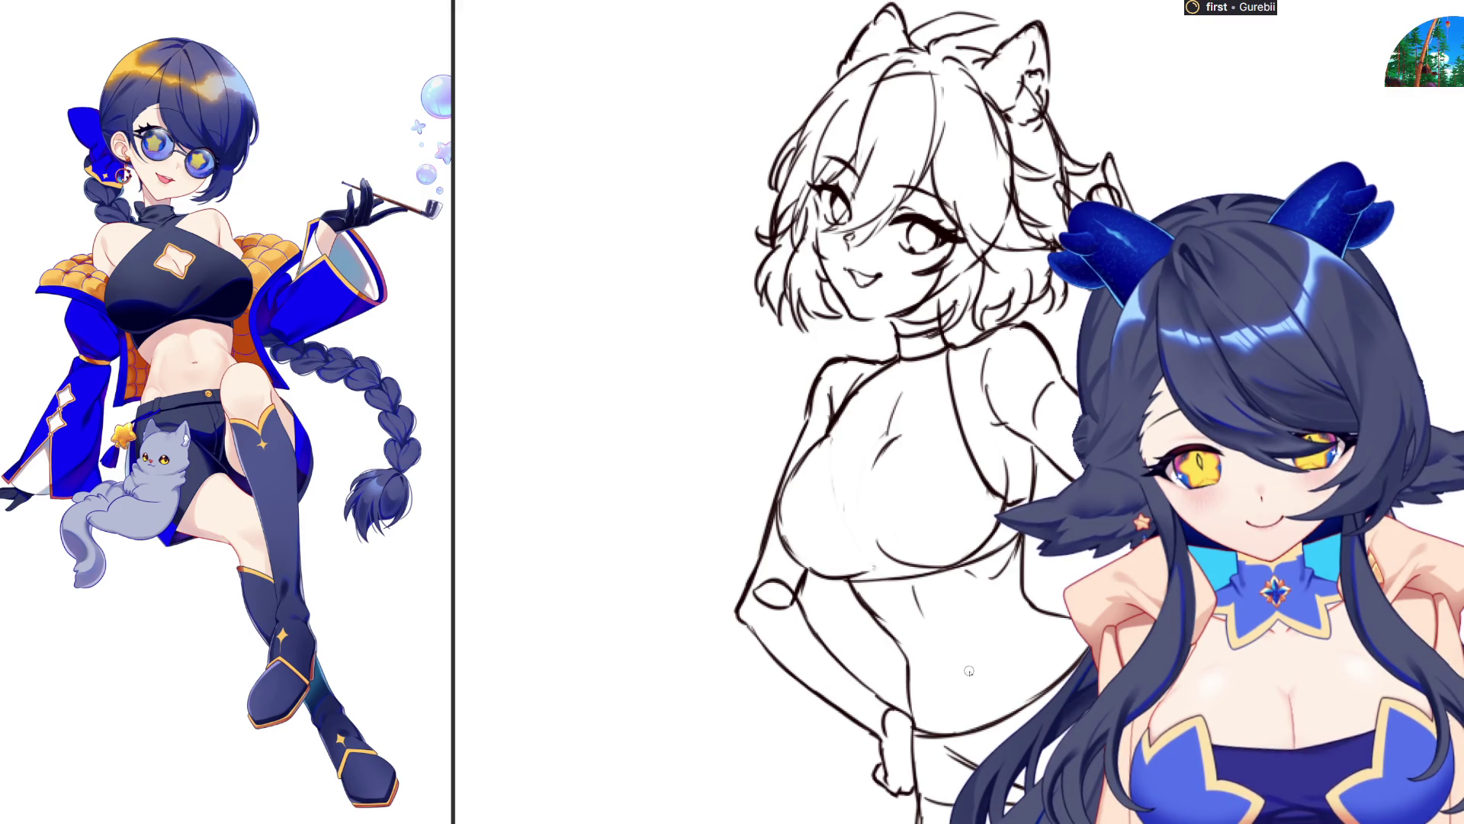
{"action": "left_click_drag", "start_coordinate": [966, 671], "coordinate": [975, 685]}
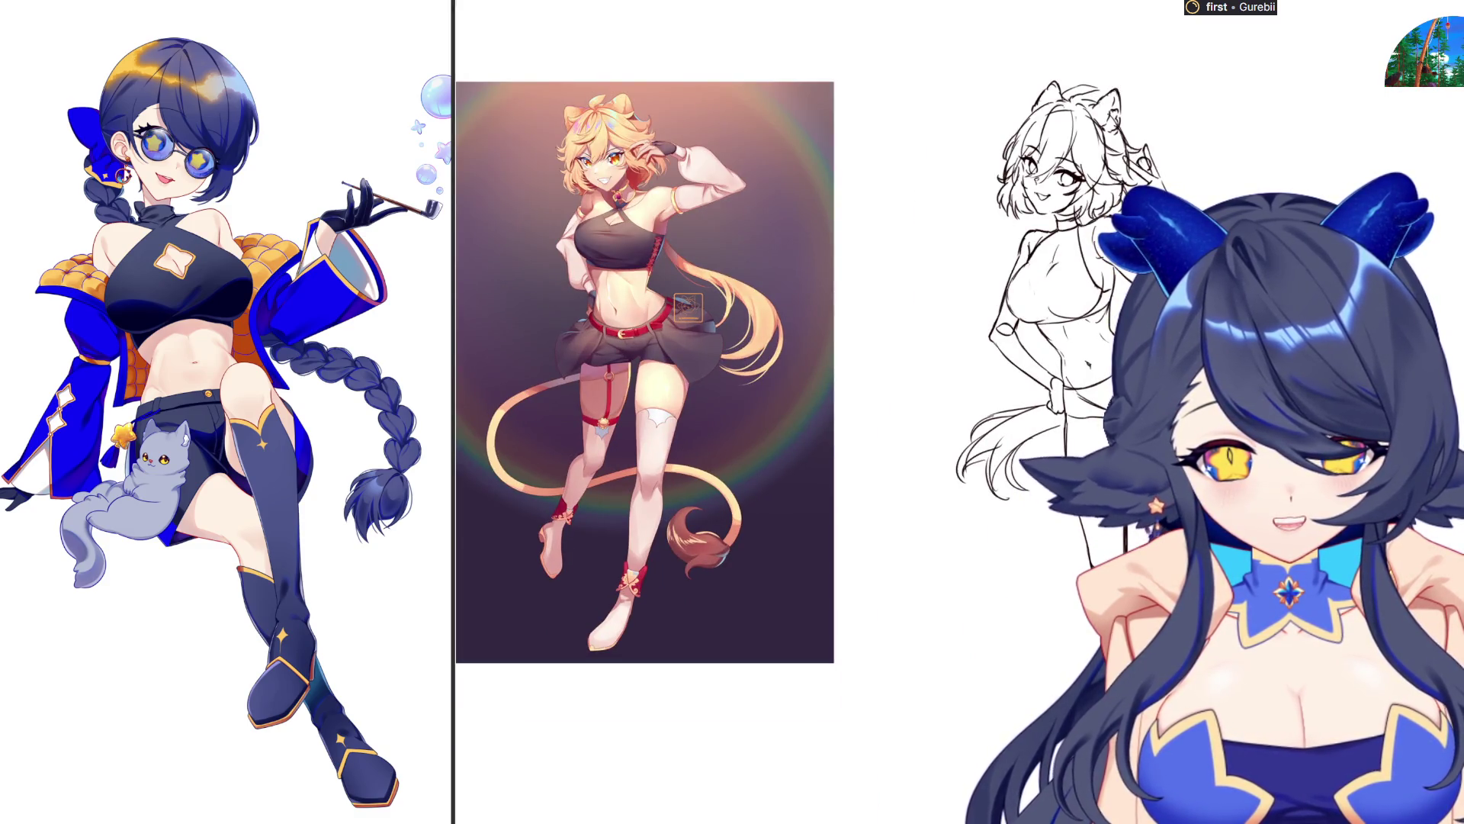
{"action": "left_click_drag", "start_coordinate": [1005, 654], "coordinate": [978, 720]}
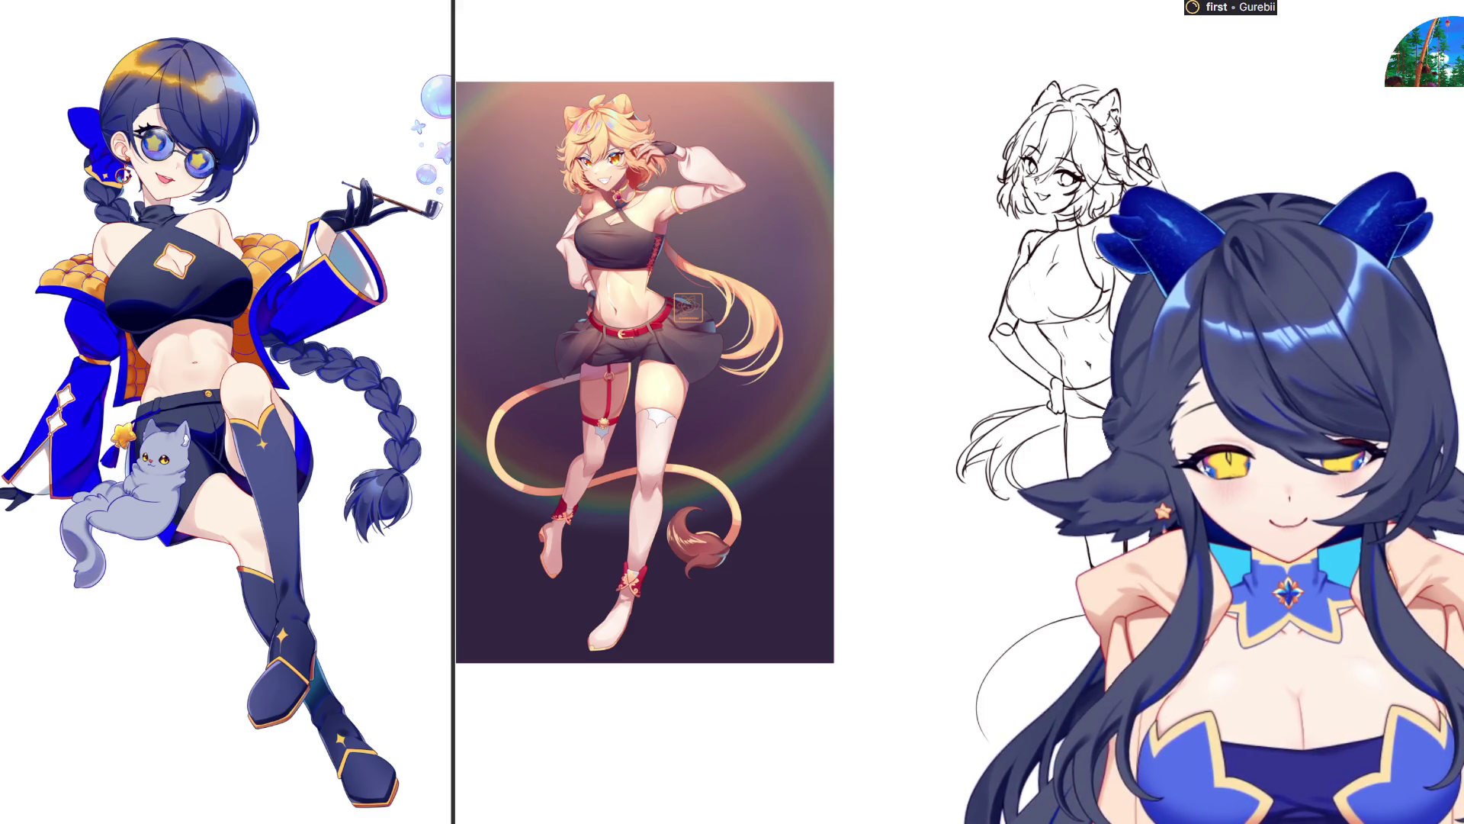
{"action": "key", "text": "ctrl+z"}
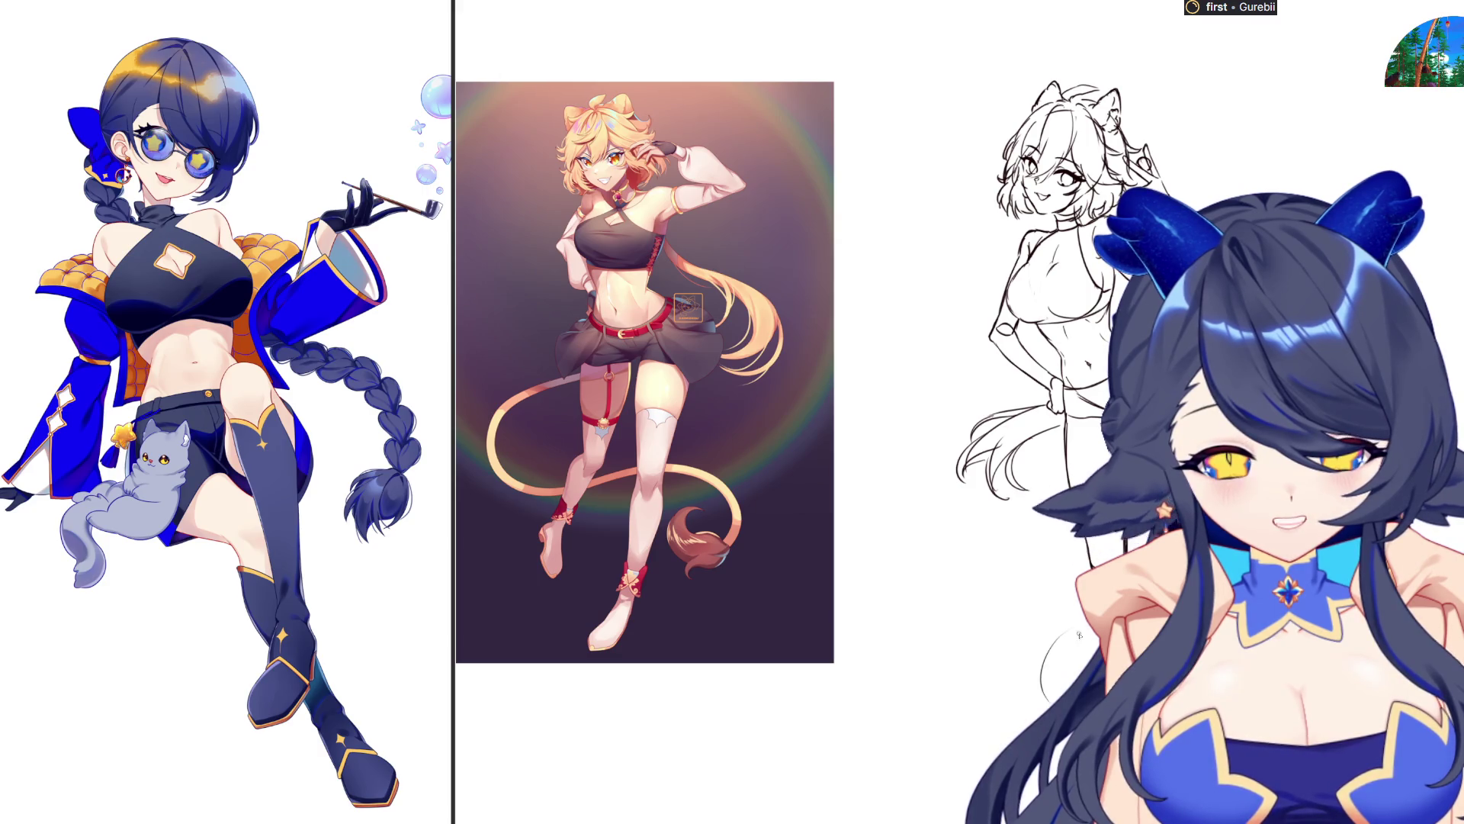
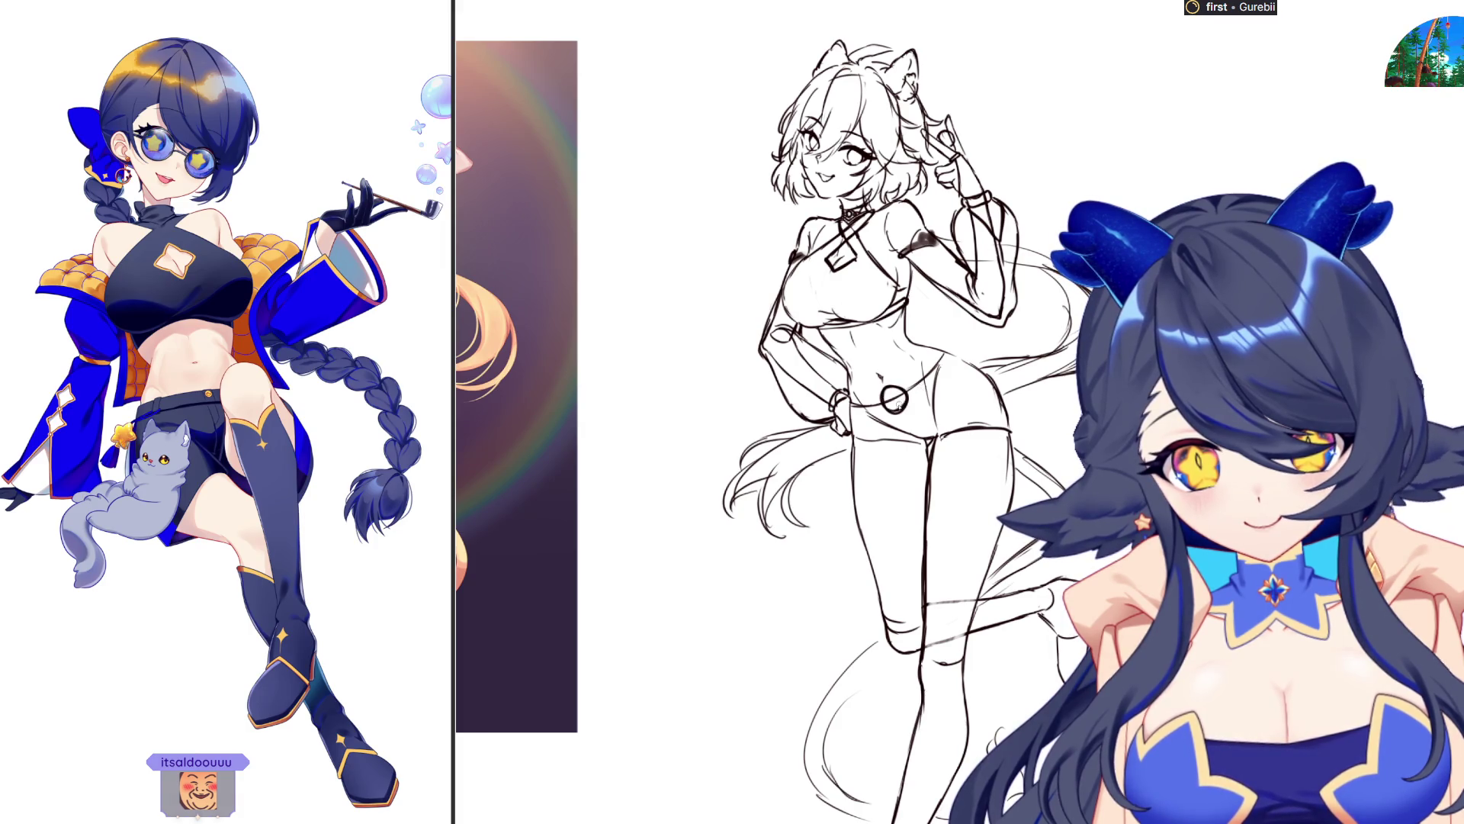
Remove the belt, ring and navel strokes at the waist and draw a curved bikini line
{"action": "key", "text": "bracketright"}
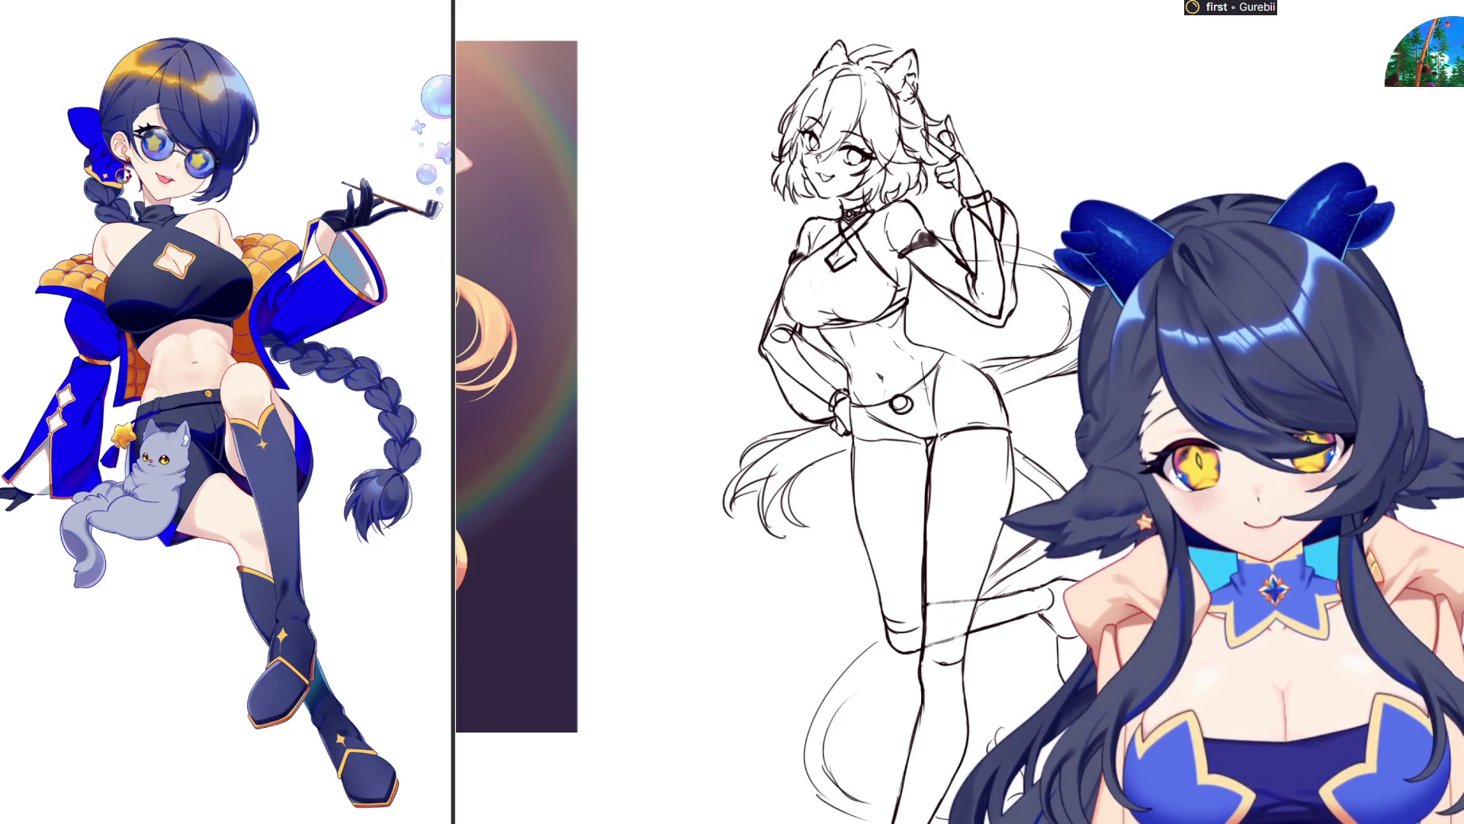
{"action": "mouse_move", "coordinate": [909, 390]}
{"action": "left_mouse_down"}
{"action": "mouse_move", "coordinate": [952, 341]}
{"action": "mouse_move", "coordinate": [984, 354]}
{"action": "mouse_move", "coordinate": [842, 404]}
{"action": "mouse_move", "coordinate": [850, 427]}
{"action": "mouse_move", "coordinate": [902, 412]}
{"action": "left_mouse_up"}
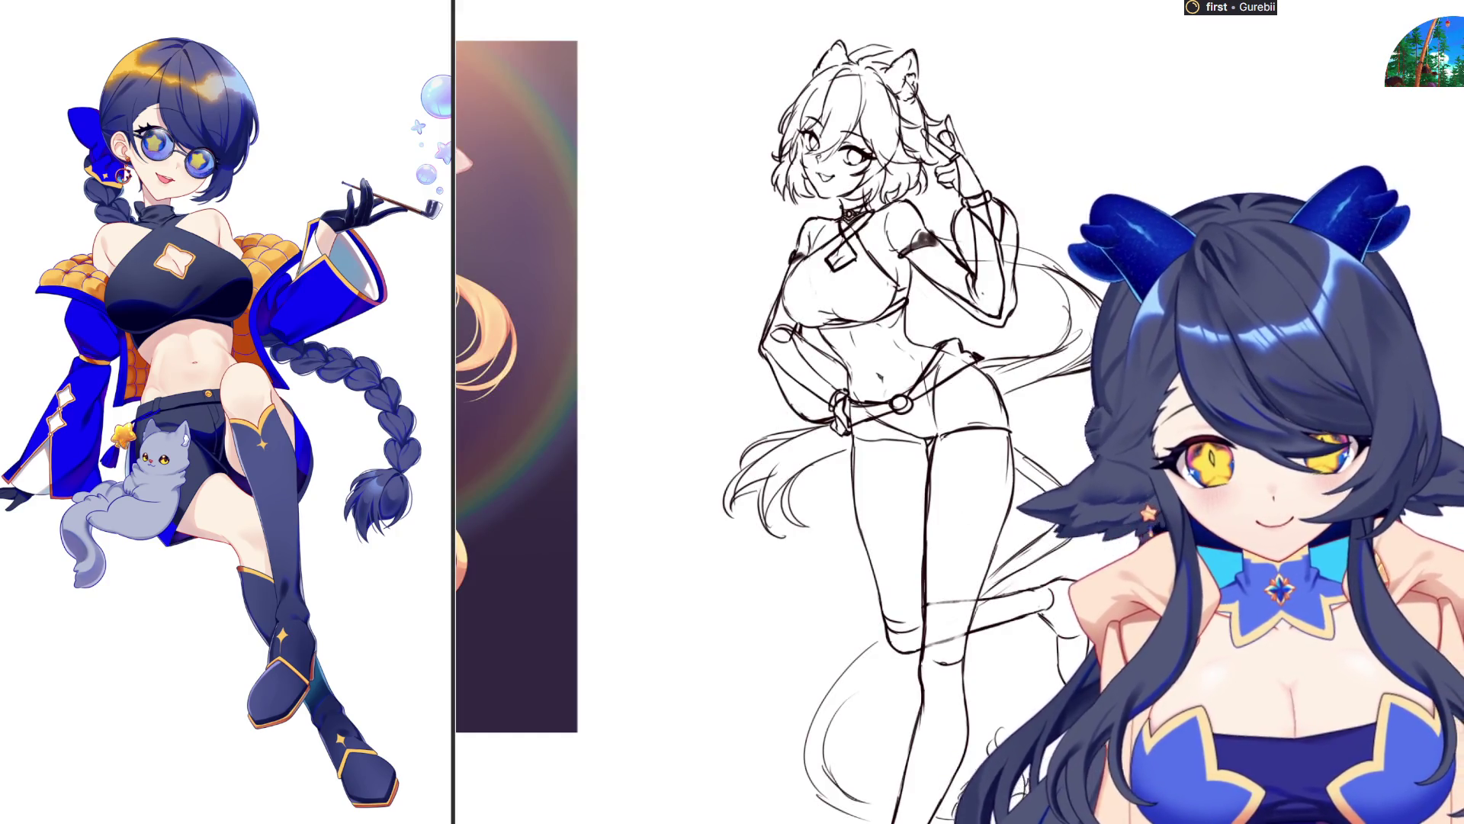
{"action": "mouse_move", "coordinate": [842, 400]}
{"action": "left_mouse_down"}
{"action": "mouse_move", "coordinate": [954, 442]}
{"action": "mouse_move", "coordinate": [976, 329]}
{"action": "left_mouse_up"}
{"action": "key", "text": "Delete"}
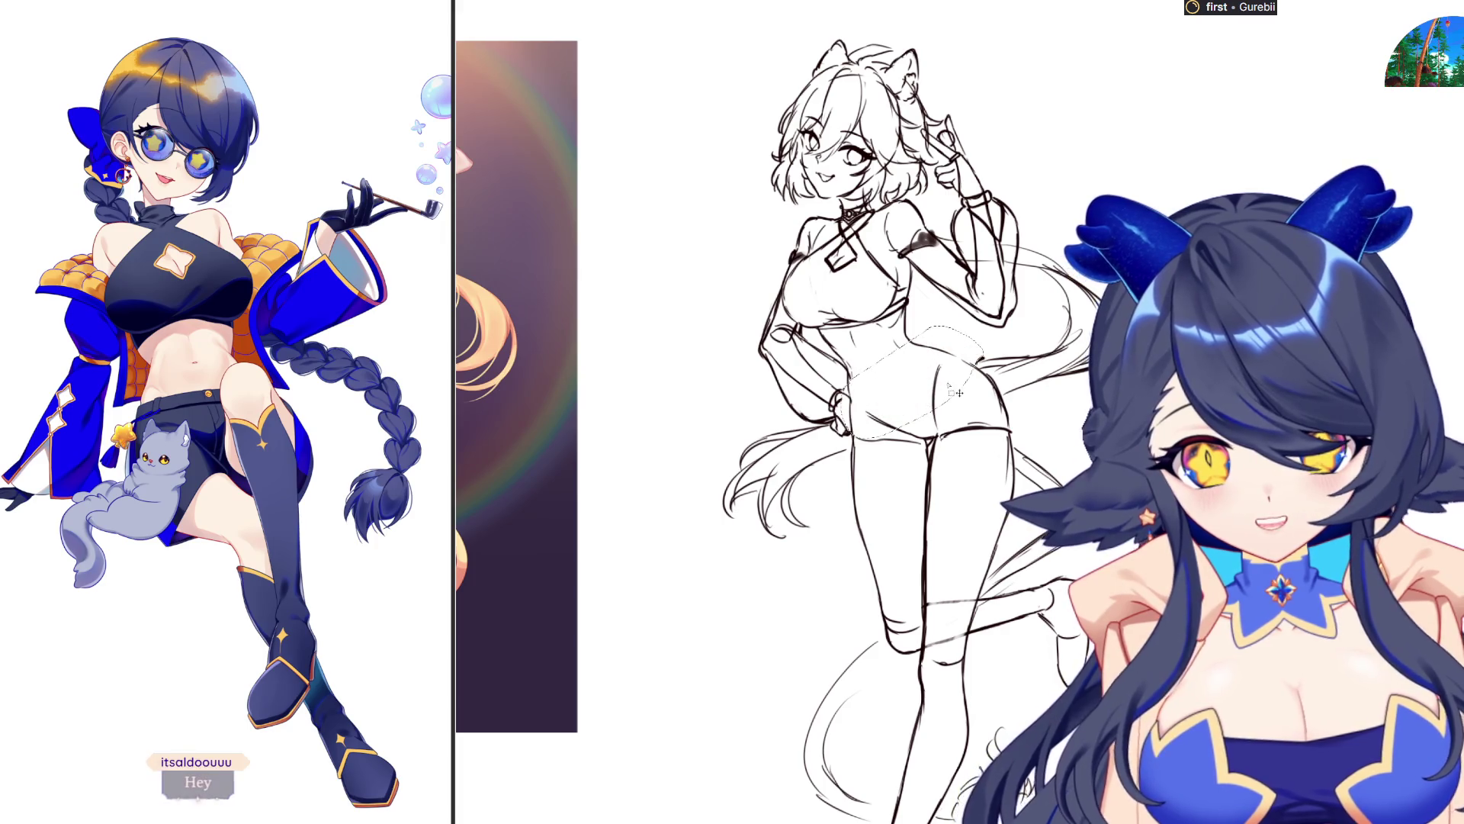
{"action": "key", "text": "ctrl+z"}
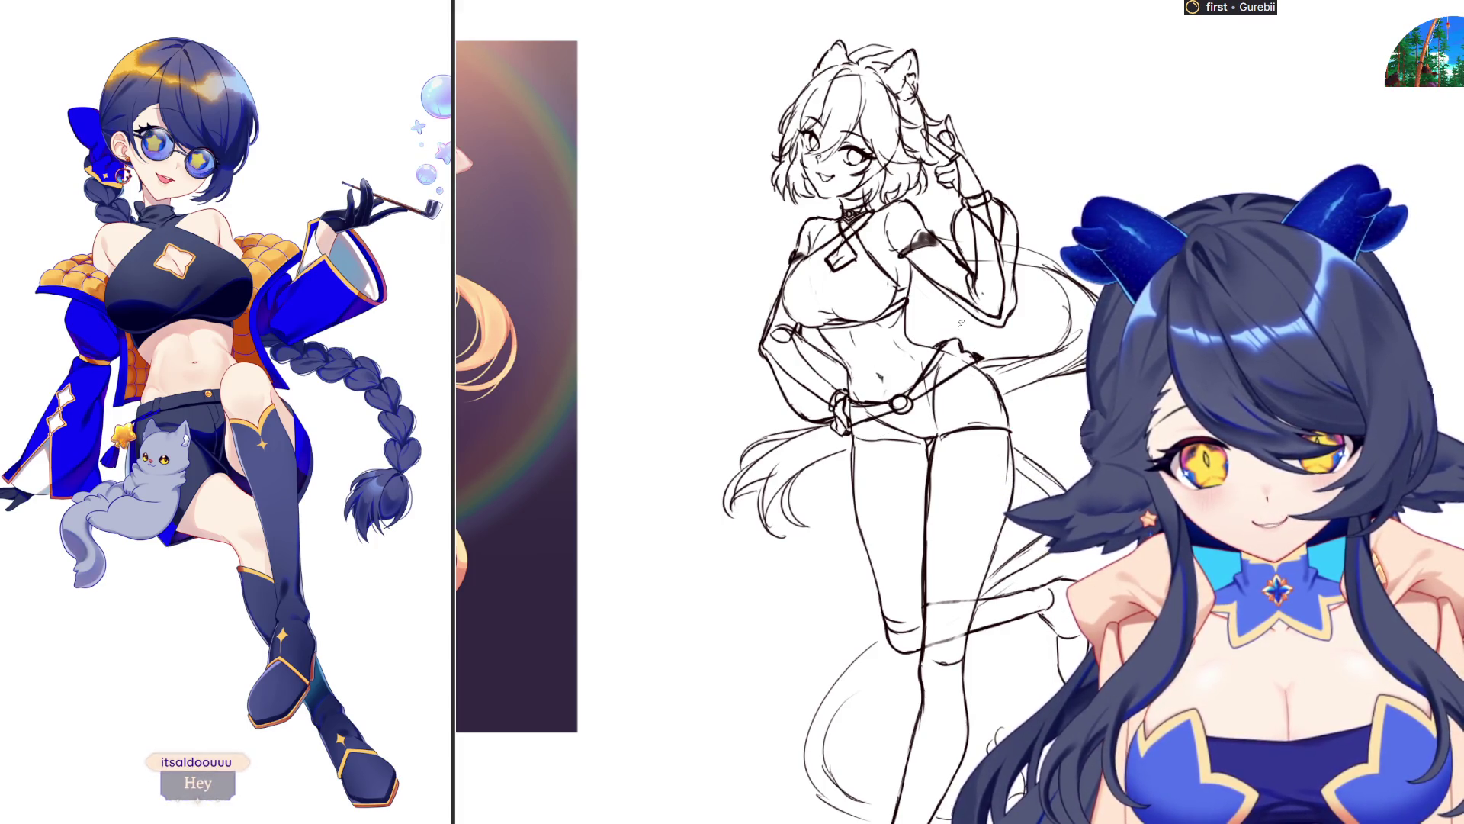
{"action": "mouse_move", "coordinate": [919, 370]}
{"action": "left_mouse_down"}
{"action": "mouse_move", "coordinate": [863, 401]}
{"action": "mouse_move", "coordinate": [843, 441]}
{"action": "mouse_move", "coordinate": [988, 336]}
{"action": "left_mouse_up"}
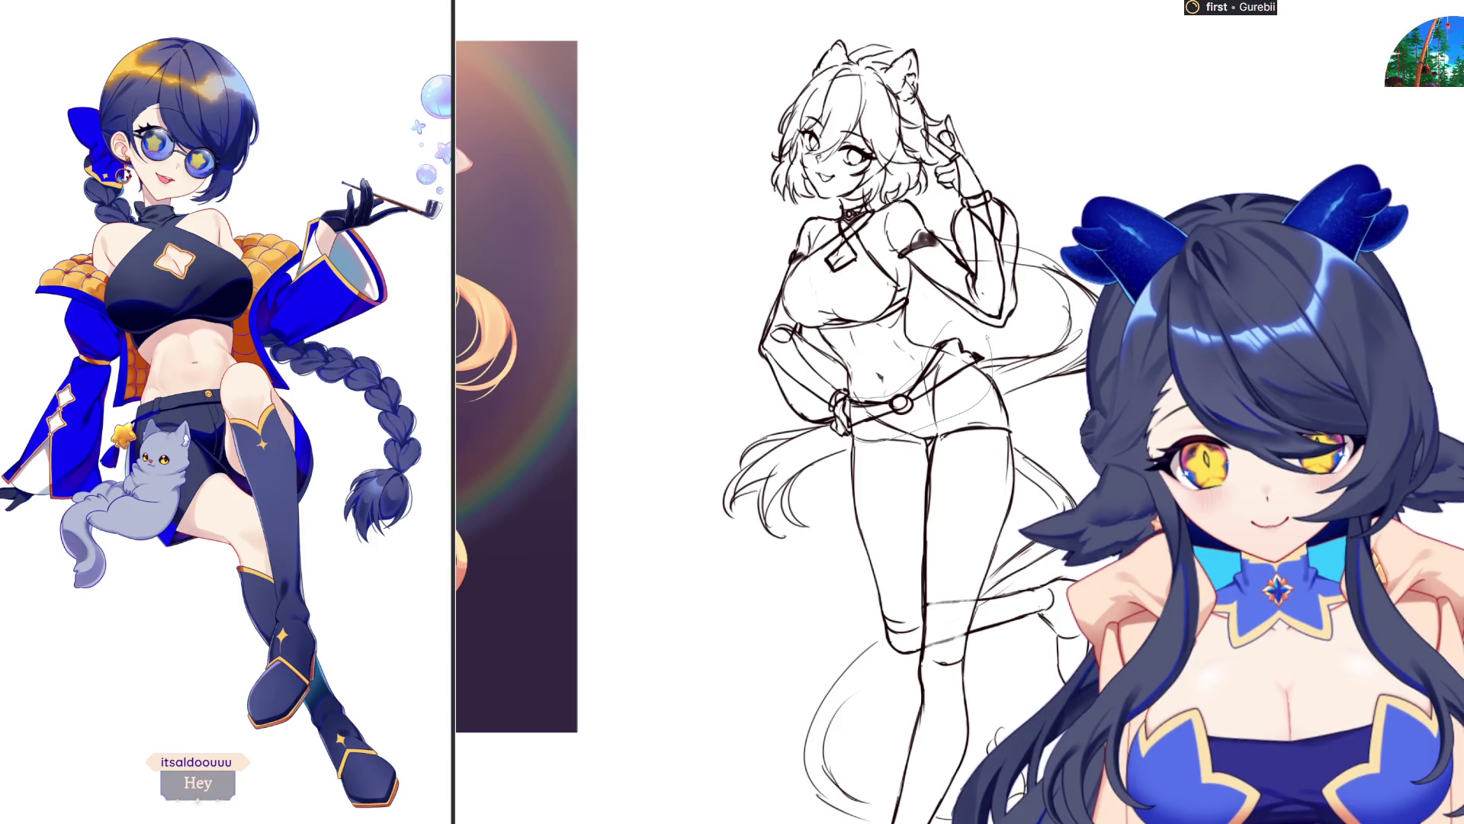
{"action": "key", "text": "Delete"}
{"action": "mouse_move", "coordinate": [848, 407]}
{"action": "left_mouse_down"}
{"action": "mouse_move", "coordinate": [944, 359]}
{"action": "mouse_move", "coordinate": [935, 373]}
{"action": "left_mouse_up"}
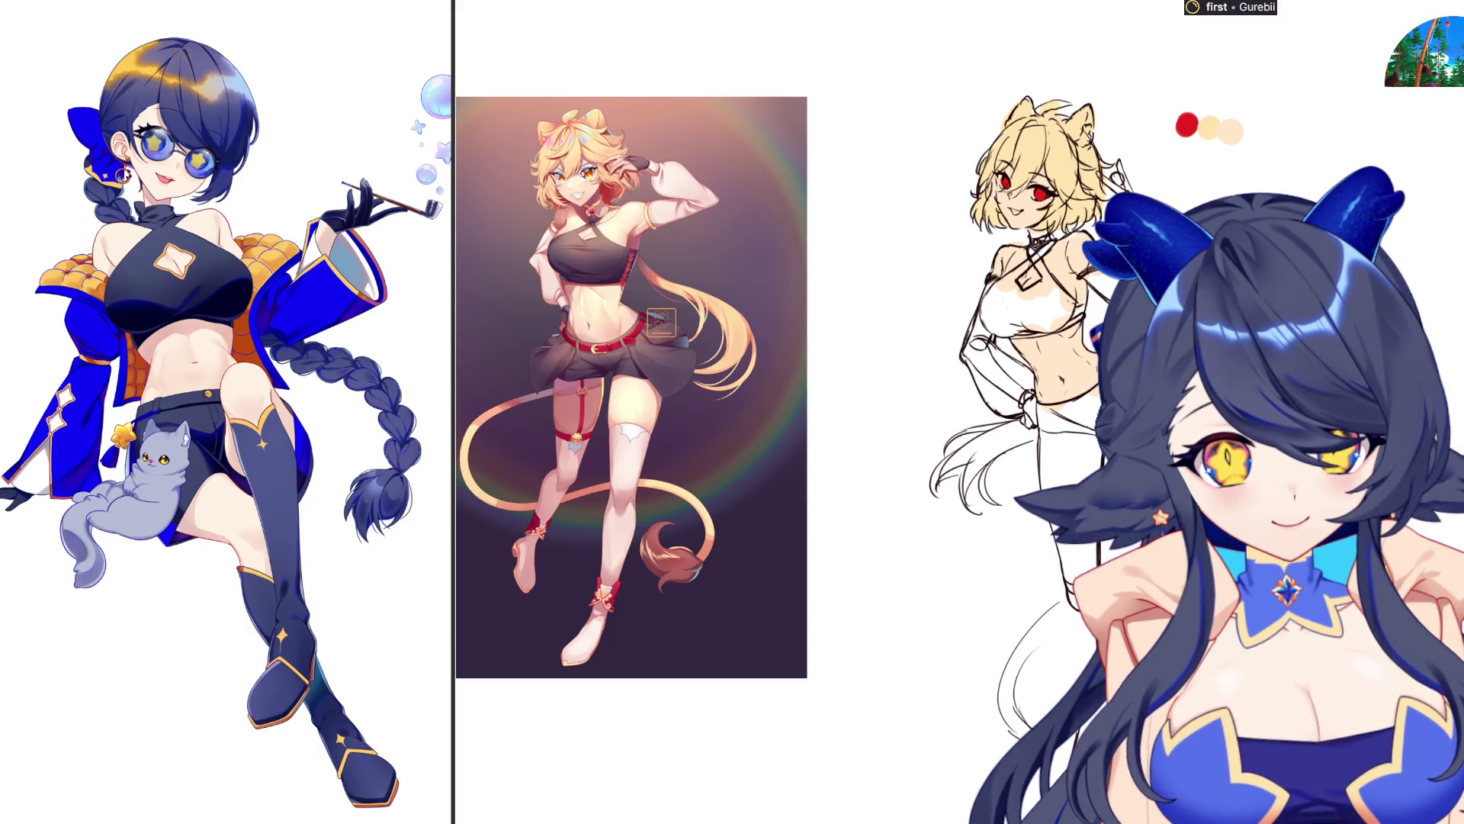
Block in the chest of the top in dark brown
{"action": "mouse_move", "coordinate": [1014, 278]}
{"action": "left_mouse_down"}
{"action": "mouse_move", "coordinate": [988, 328]}
{"action": "mouse_move", "coordinate": [1007, 336]}
{"action": "mouse_move", "coordinate": [1022, 301]}
{"action": "left_mouse_up"}
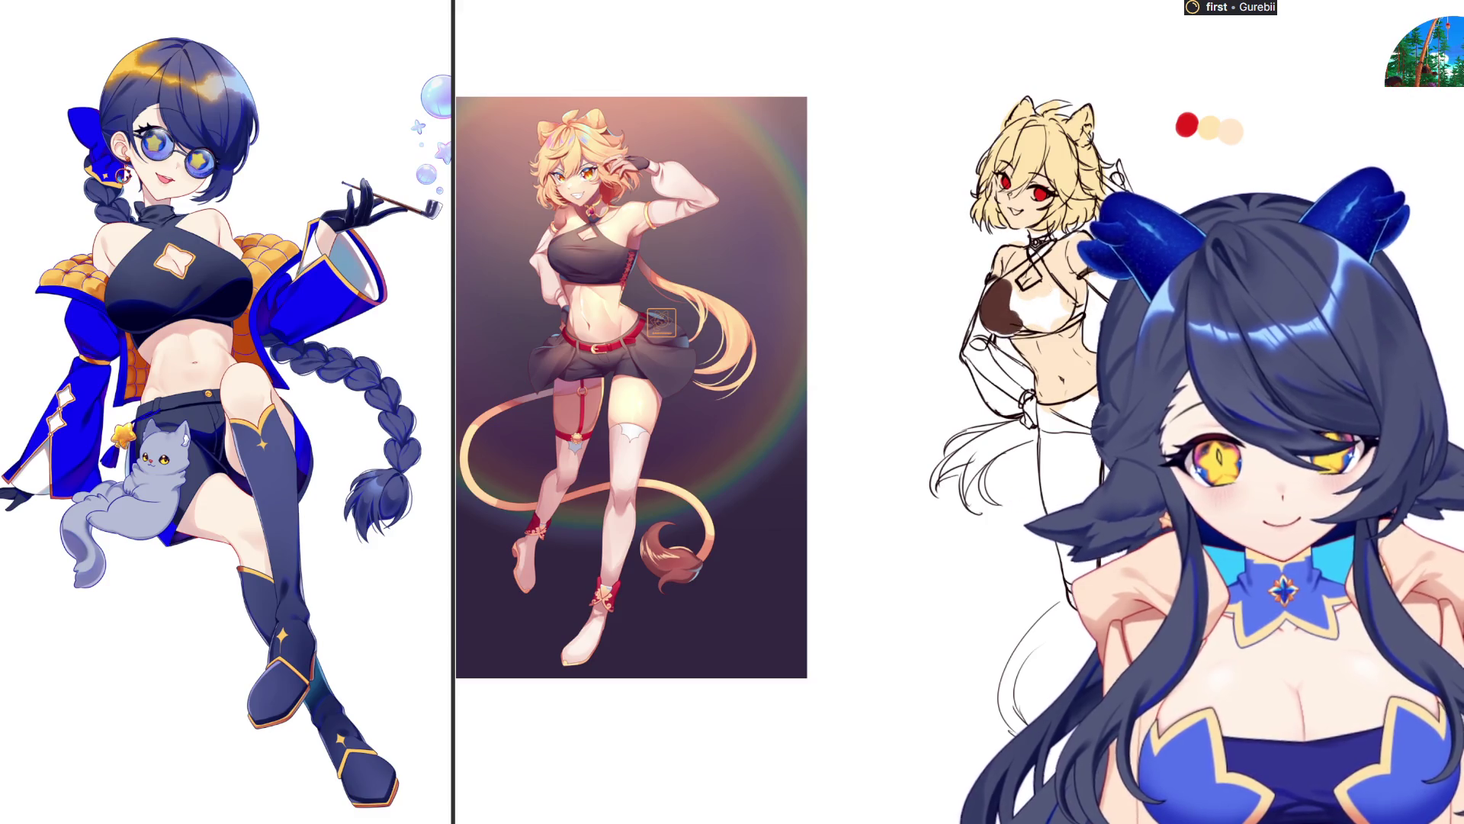
Repaint the top dark grey and touch up the line art near the hip
{"action": "mouse_move", "coordinate": [1007, 289]}
{"action": "left_mouse_down"}
{"action": "mouse_move", "coordinate": [983, 332]}
{"action": "mouse_move", "coordinate": [1021, 254]}
{"action": "mouse_move", "coordinate": [1052, 260]}
{"action": "mouse_move", "coordinate": [1054, 296]}
{"action": "mouse_move", "coordinate": [1014, 328]}
{"action": "mouse_move", "coordinate": [1051, 290]}
{"action": "left_mouse_up"}
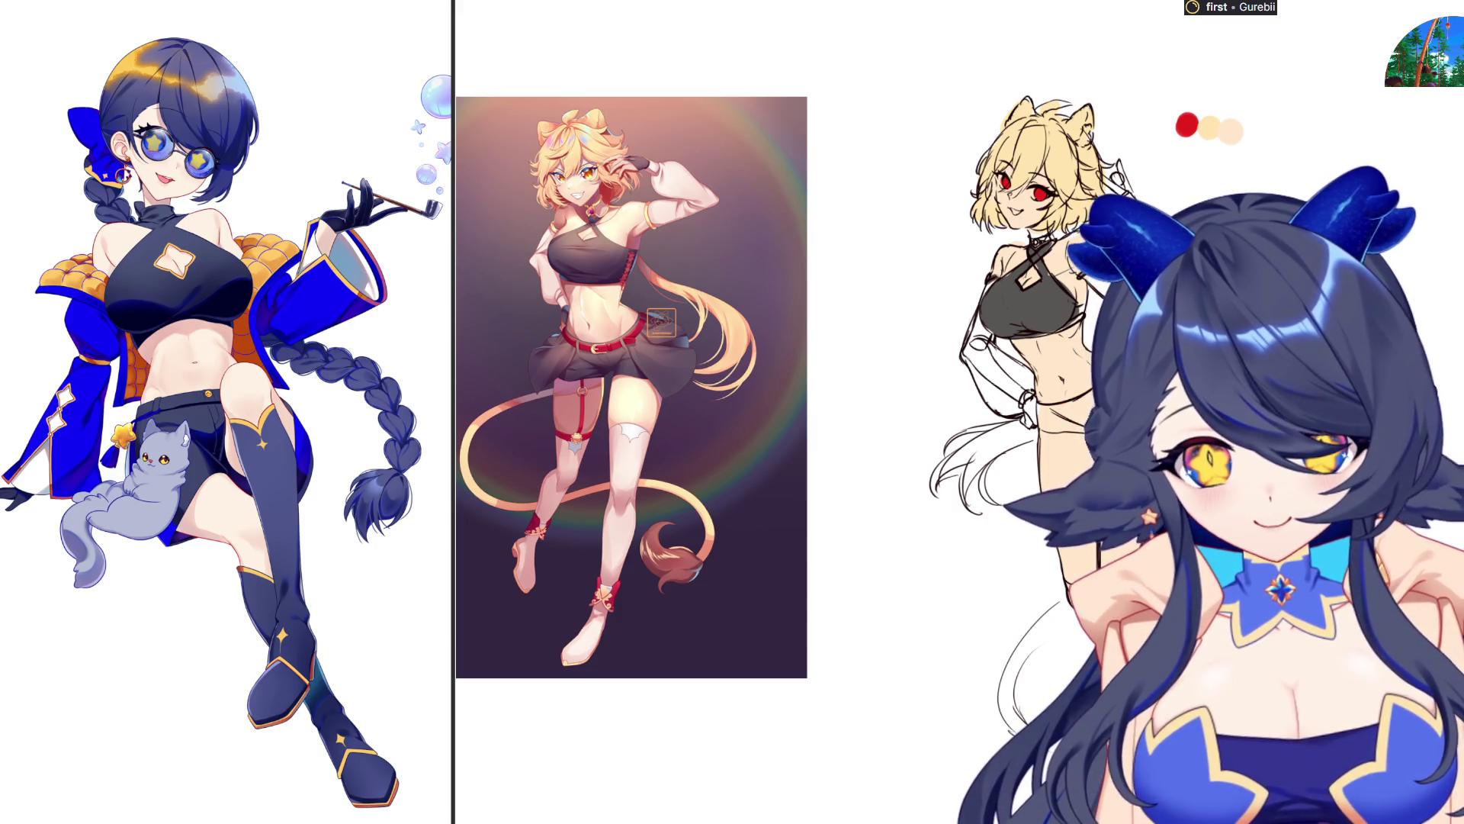
{"action": "left_click_drag", "start_coordinate": [1018, 428], "coordinate": [1019, 412]}
Shade the hand and hip, paint the choker and pendant gold, and add a brown swatch dot
{"action": "mouse_move", "coordinate": [973, 342]}
{"action": "left_mouse_down"}
{"action": "mouse_move", "coordinate": [1024, 392]}
{"action": "mouse_move", "coordinate": [1018, 418]}
{"action": "left_mouse_up"}
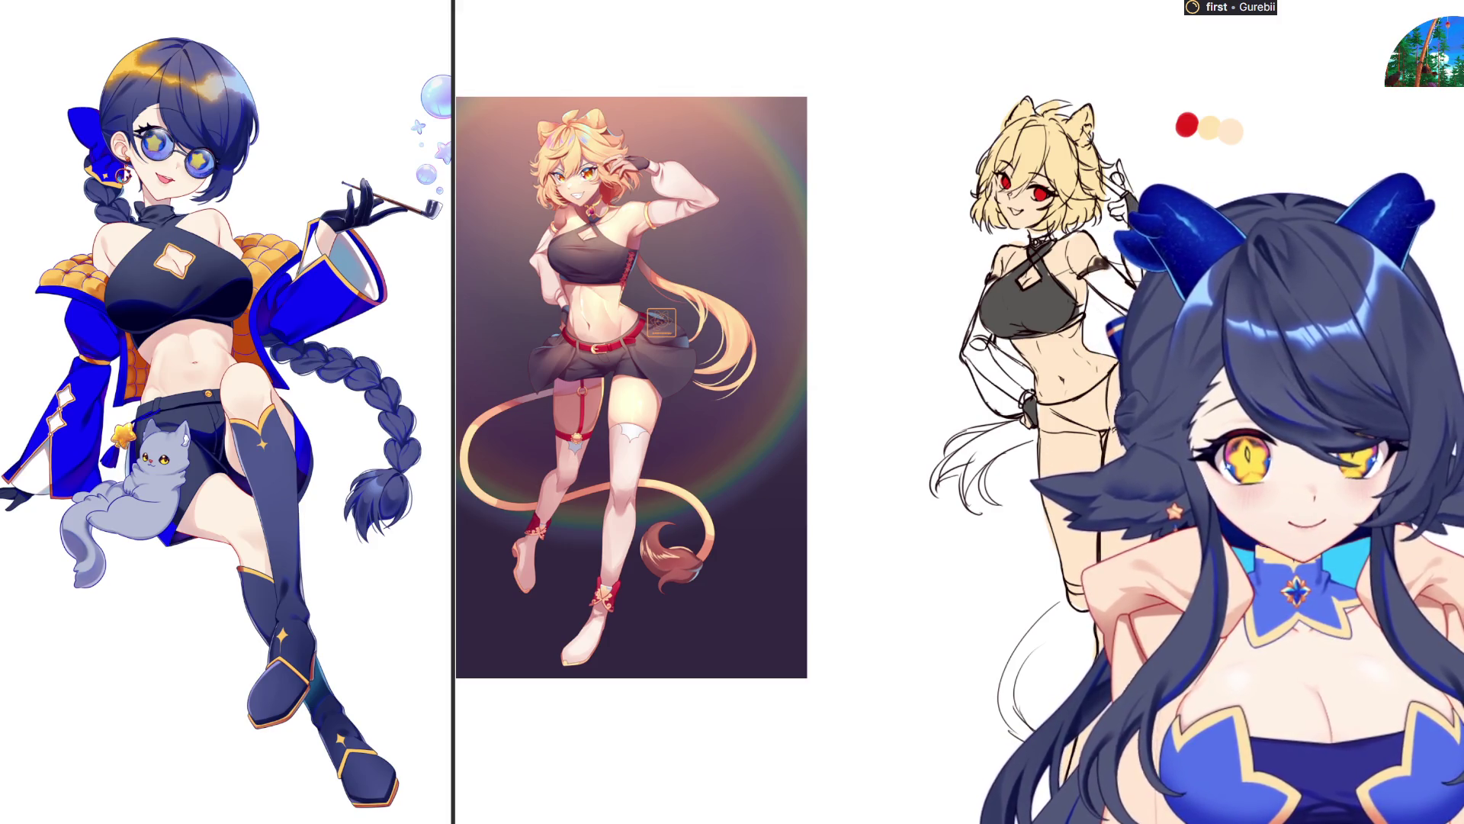
{"action": "left_click_drag", "start_coordinate": [1043, 237], "coordinate": [1056, 255]}
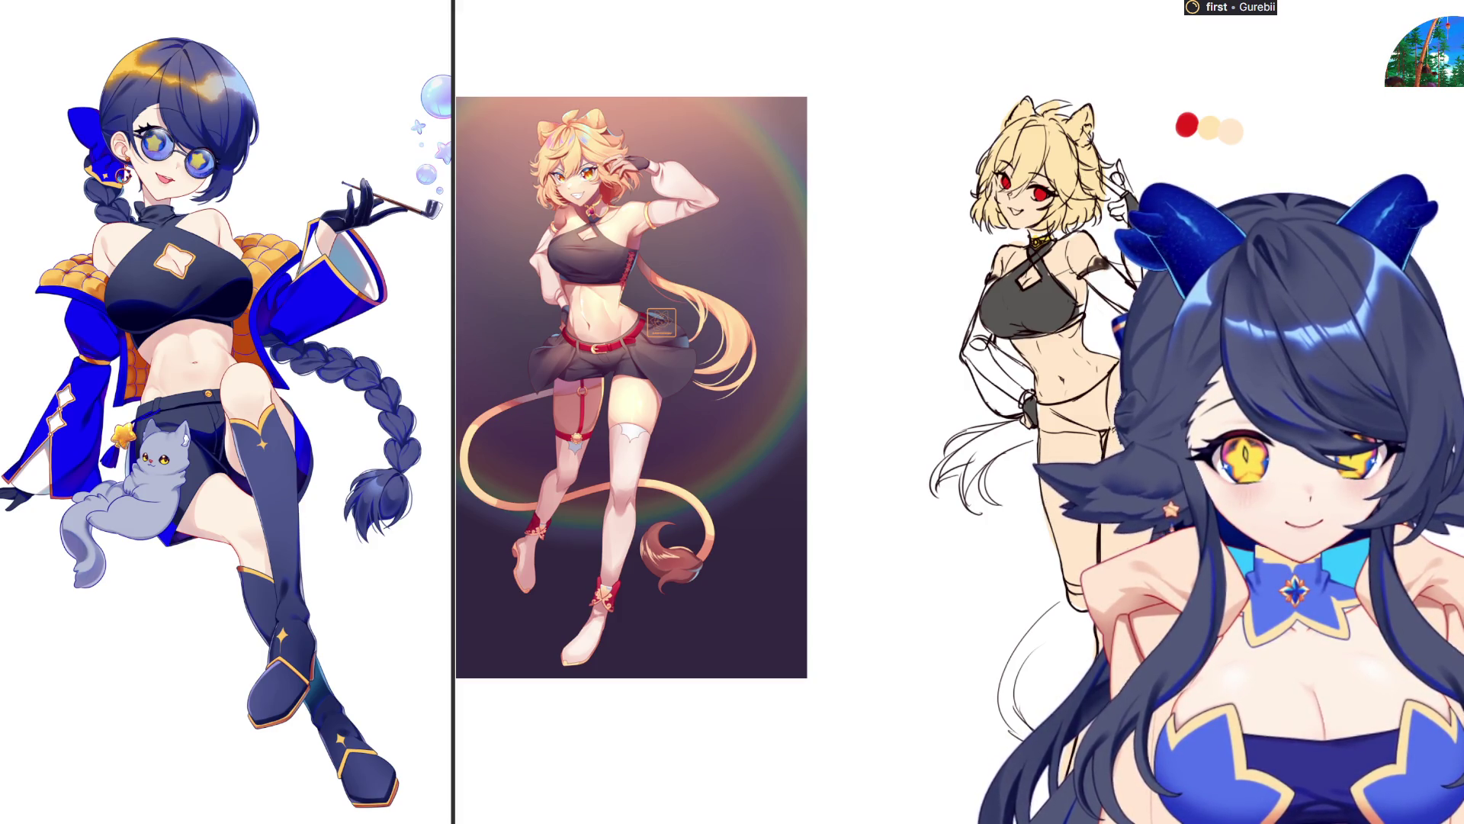
{"action": "left_click", "coordinate": [1255, 137]}
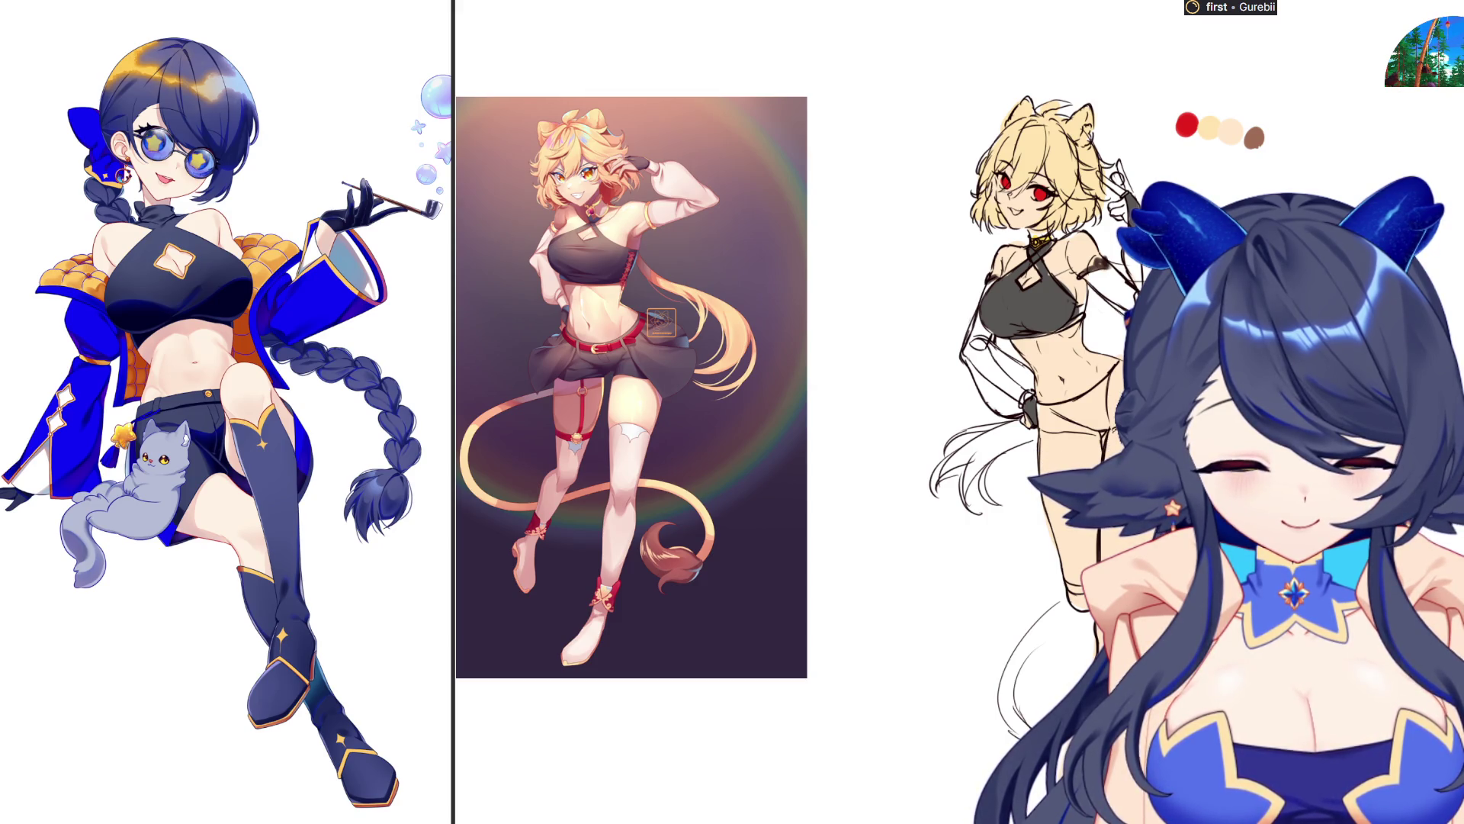
{"action": "scroll", "coordinate": [686, 412], "scroll_direction": "down", "scroll_amount": 3}
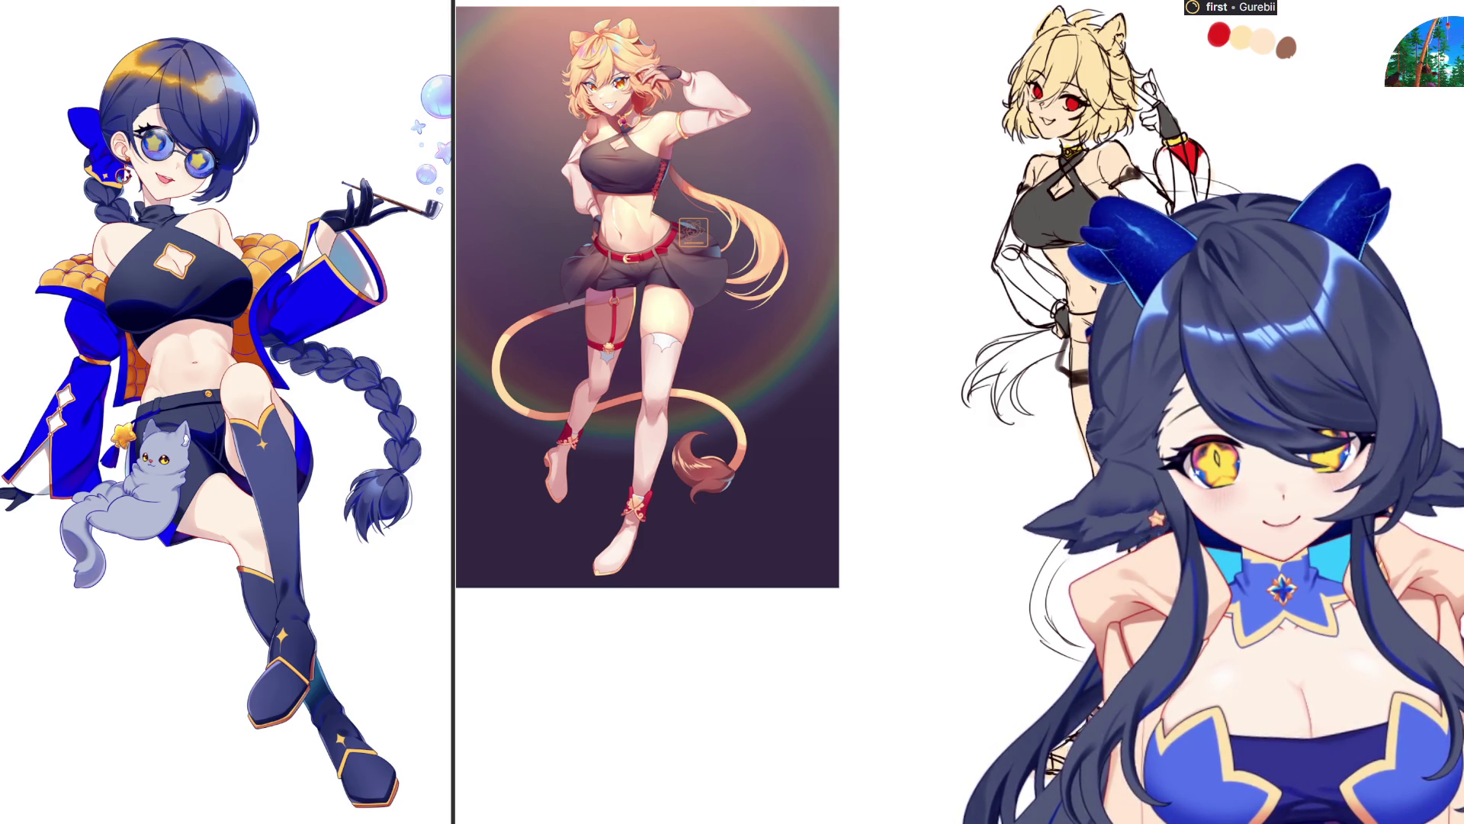
Mirror the canvas horizontally to check the drawing
{"action": "key", "text": "h"}
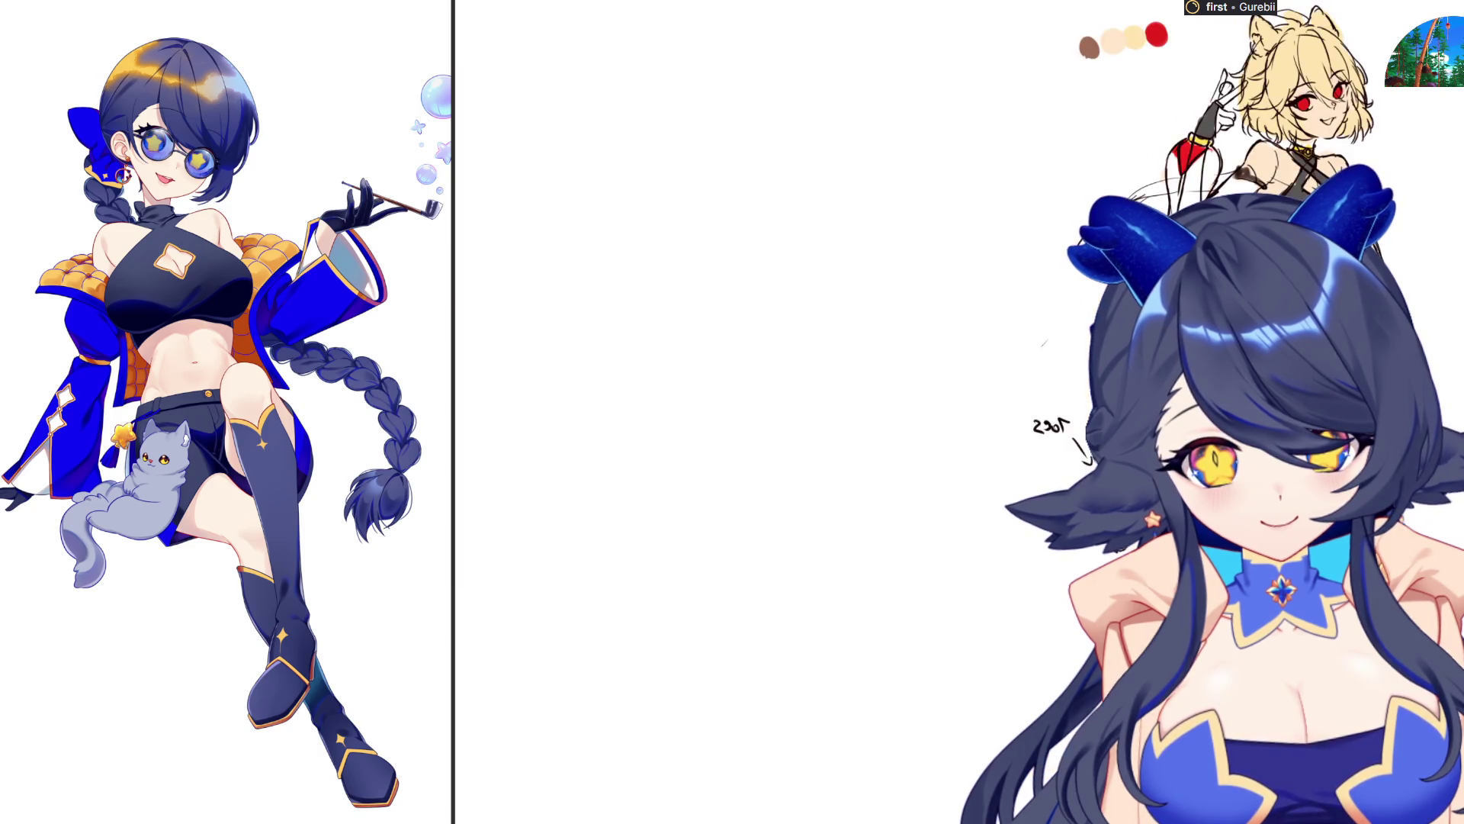
Sketch grey skirt strokes beside the hip, flipping the canvas back to normal
{"action": "mouse_move", "coordinate": [1092, 379]}
{"action": "left_mouse_down"}
{"action": "mouse_move", "coordinate": [992, 411]}
{"action": "mouse_move", "coordinate": [1043, 433]}
{"action": "left_mouse_up"}
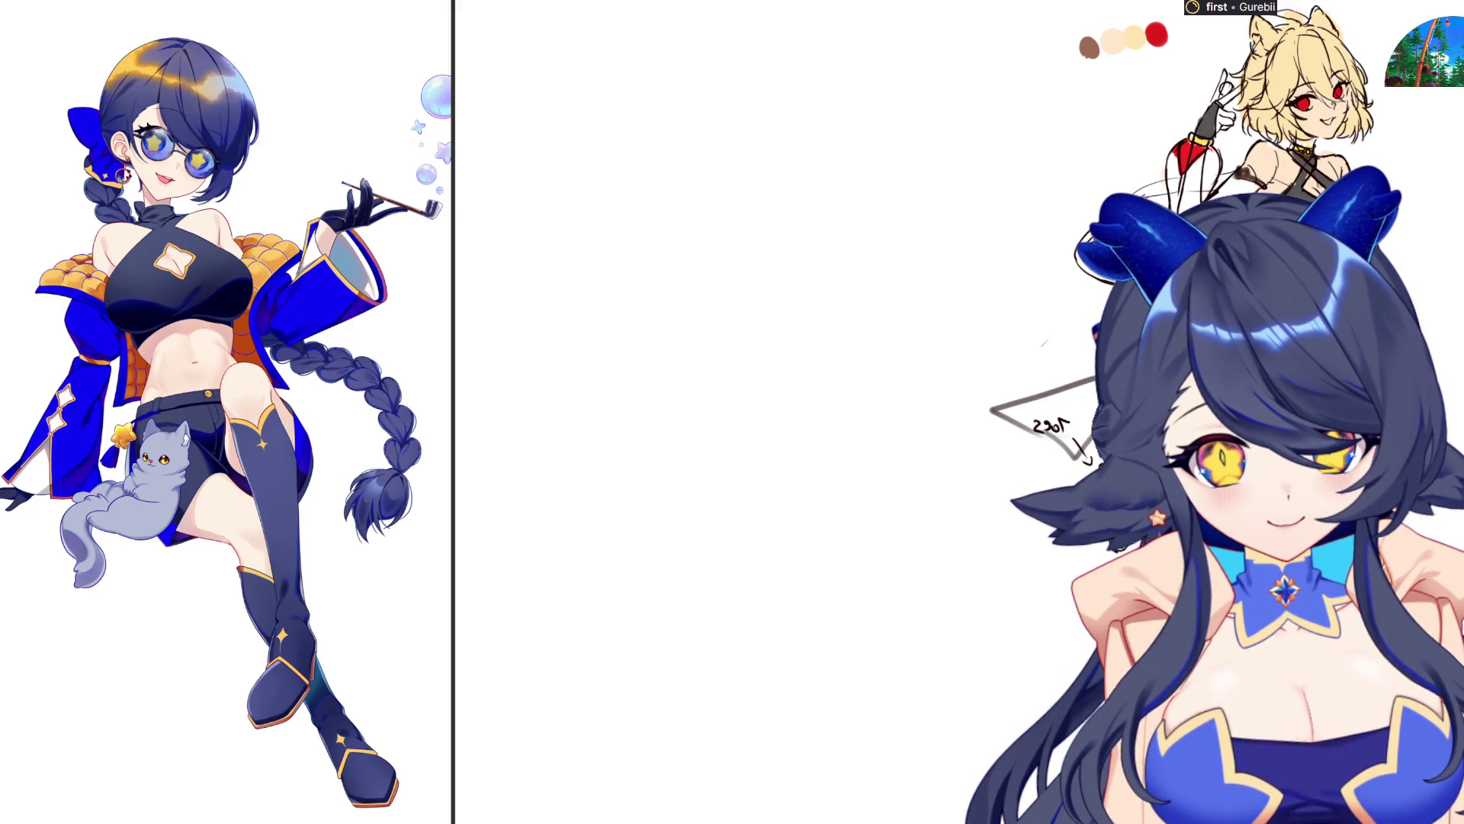
{"action": "key", "text": "h"}
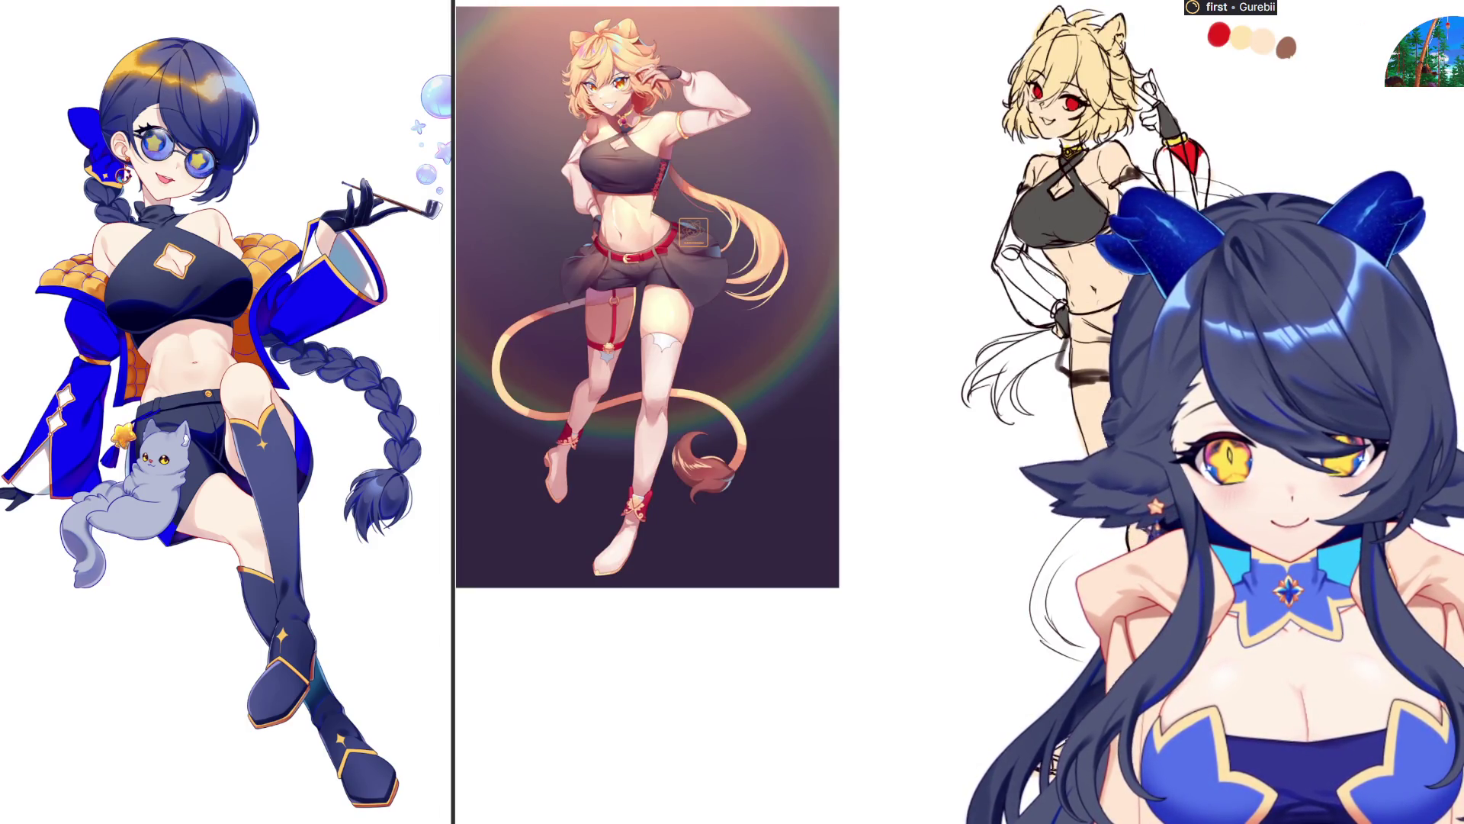
{"action": "left_click_drag", "start_coordinate": [1022, 393], "coordinate": [977, 455]}
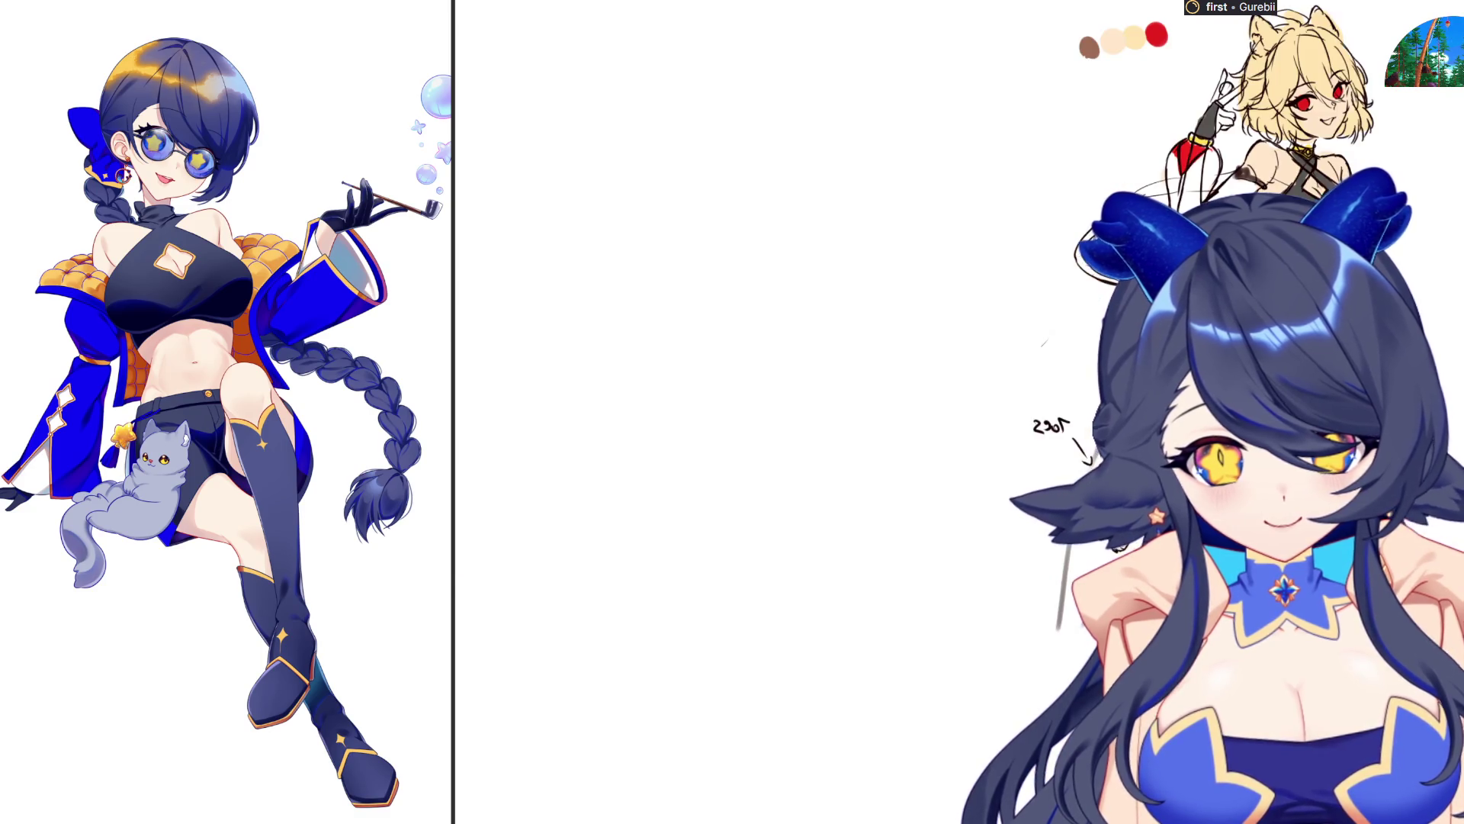
{"action": "key", "text": "ctrl+z"}
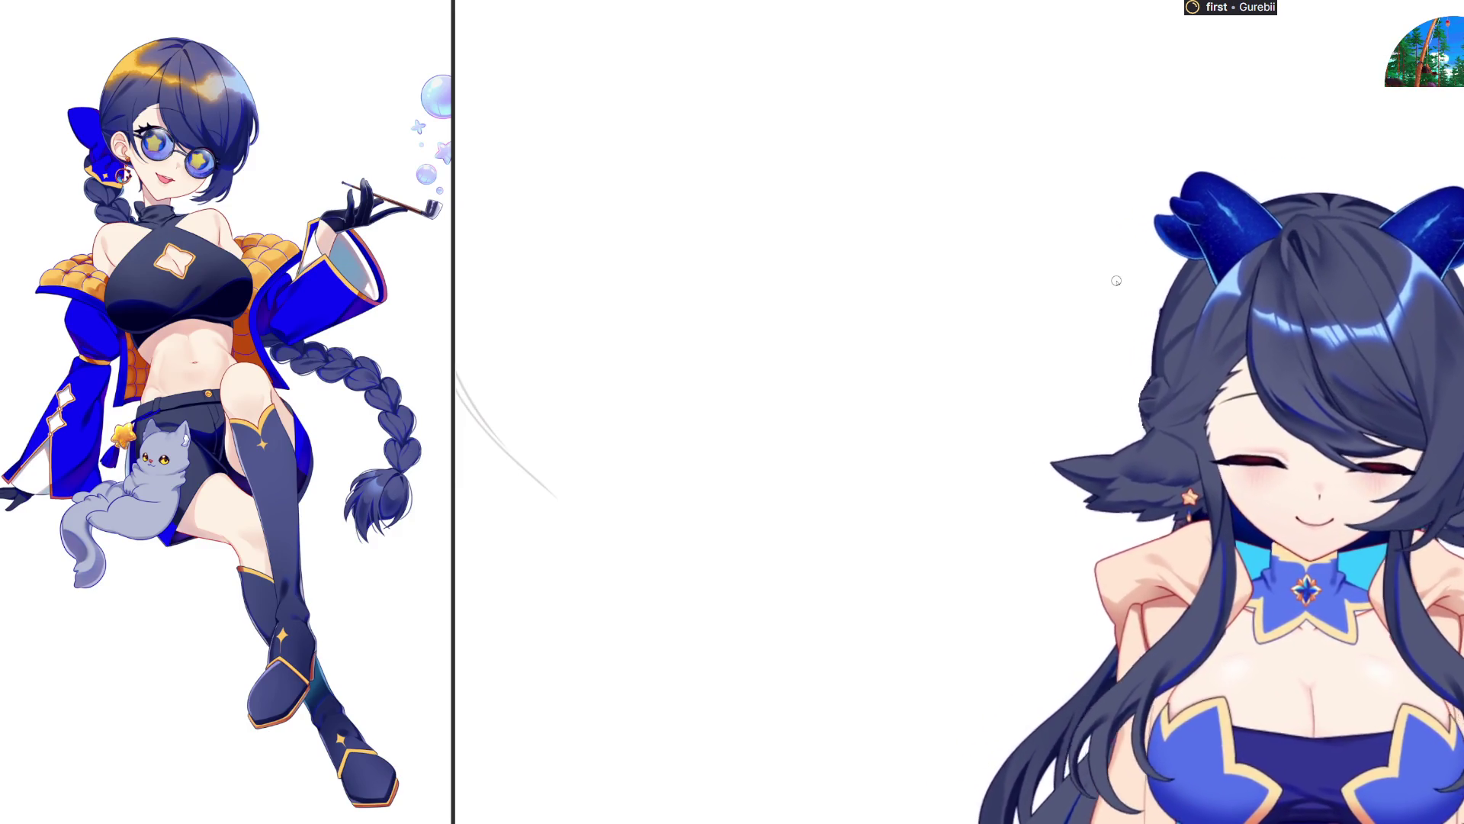
Sketch the round head outline near the top of the canvas
{"action": "mouse_move", "coordinate": [1005, 207]}
{"action": "left_mouse_down"}
{"action": "mouse_move", "coordinate": [1031, 181]}
{"action": "mouse_move", "coordinate": [991, 237]}
{"action": "mouse_move", "coordinate": [1005, 311]}
{"action": "left_mouse_up"}
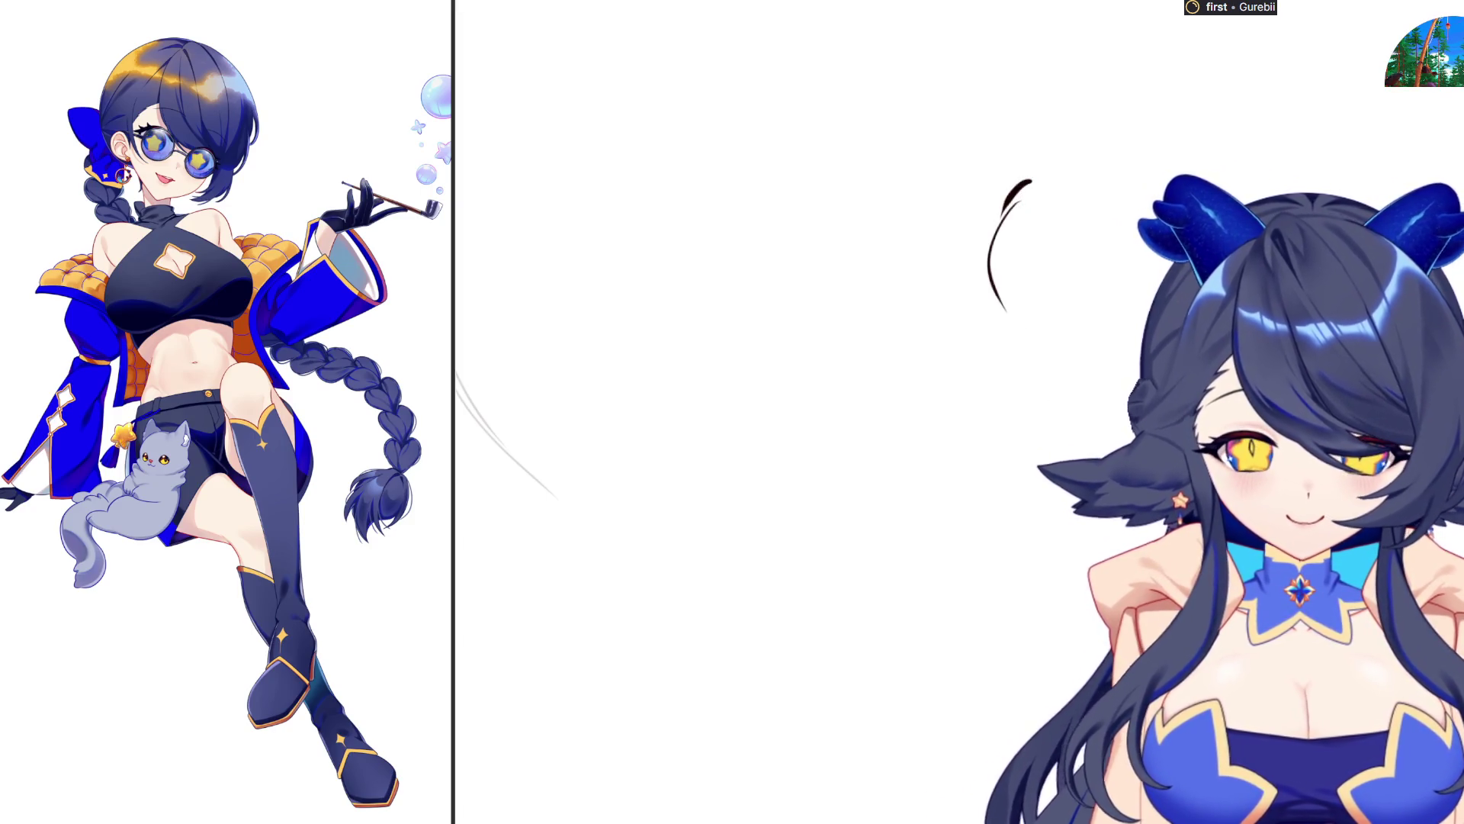
{"action": "key", "text": "ctrl+z"}
{"action": "key", "text": "ctrl+z"}
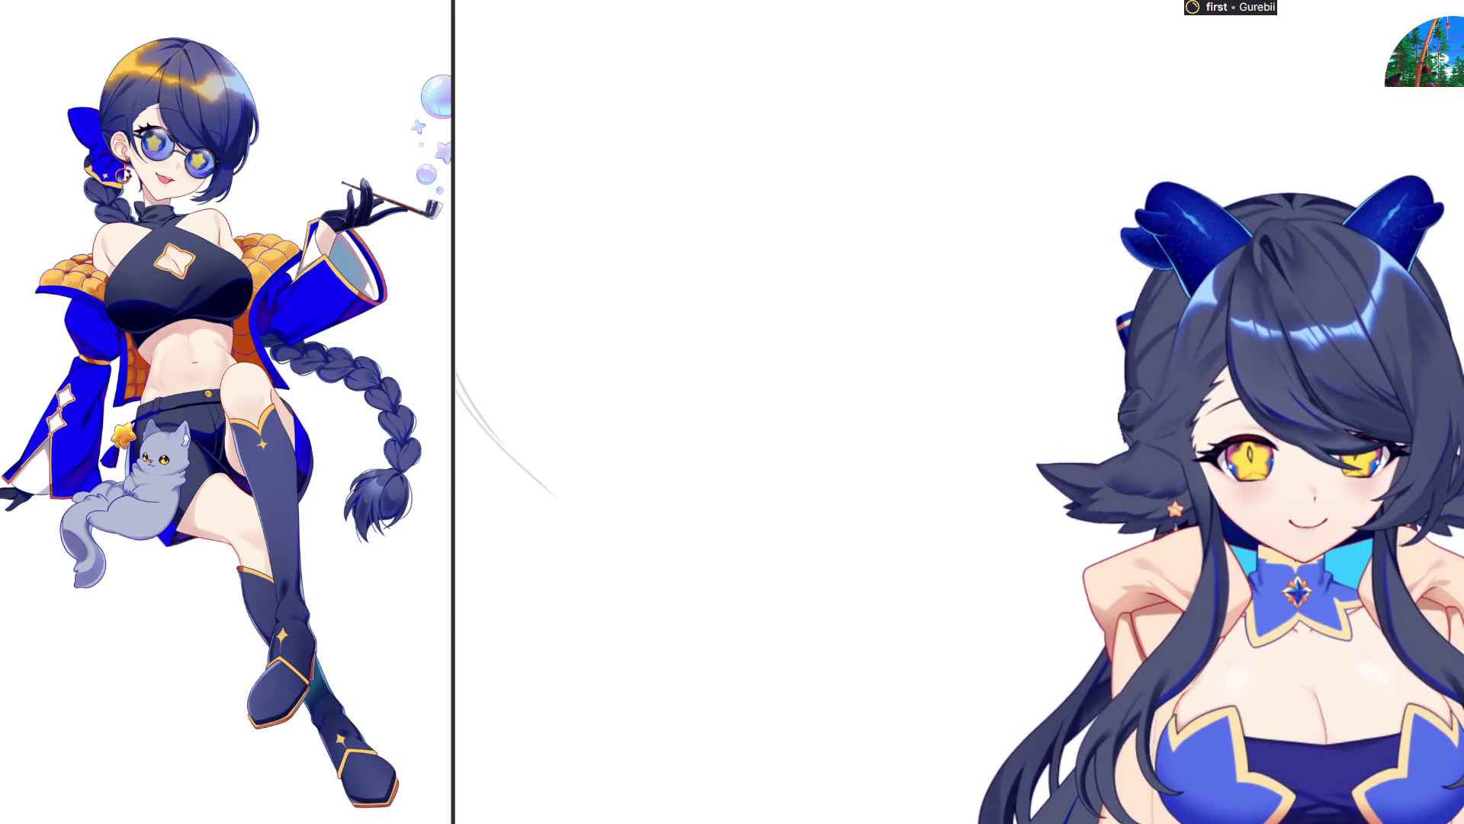
{"action": "left_click_drag", "start_coordinate": [945, 29], "coordinate": [884, 110]}
{"action": "mouse_move", "coordinate": [958, 24]}
{"action": "left_mouse_down"}
{"action": "mouse_move", "coordinate": [926, 47]}
{"action": "mouse_move", "coordinate": [898, 169]}
{"action": "mouse_move", "coordinate": [913, 206]}
{"action": "left_mouse_up"}
{"action": "mouse_move", "coordinate": [900, 80]}
{"action": "left_mouse_down"}
{"action": "mouse_move", "coordinate": [1013, 24]}
{"action": "mouse_move", "coordinate": [1059, 40]}
{"action": "mouse_move", "coordinate": [1096, 145]}
{"action": "mouse_move", "coordinate": [1072, 172]}
{"action": "left_mouse_up"}
{"action": "key", "text": "ctrl+z"}
{"action": "left_click_drag", "start_coordinate": [1075, 166], "coordinate": [1051, 210]}
{"action": "key", "text": "ctrl+z"}
{"action": "key", "text": "ctrl+z"}
{"action": "left_click_drag", "start_coordinate": [1092, 76], "coordinate": [1085, 193]}
{"action": "left_click_drag", "start_coordinate": [972, 115], "coordinate": [962, 229]}
{"action": "key", "text": "ctrl+z"}
Add closed eyes, curved brows, a small nose and the left jaw line
{"action": "left_click_drag", "start_coordinate": [916, 184], "coordinate": [1049, 183]}
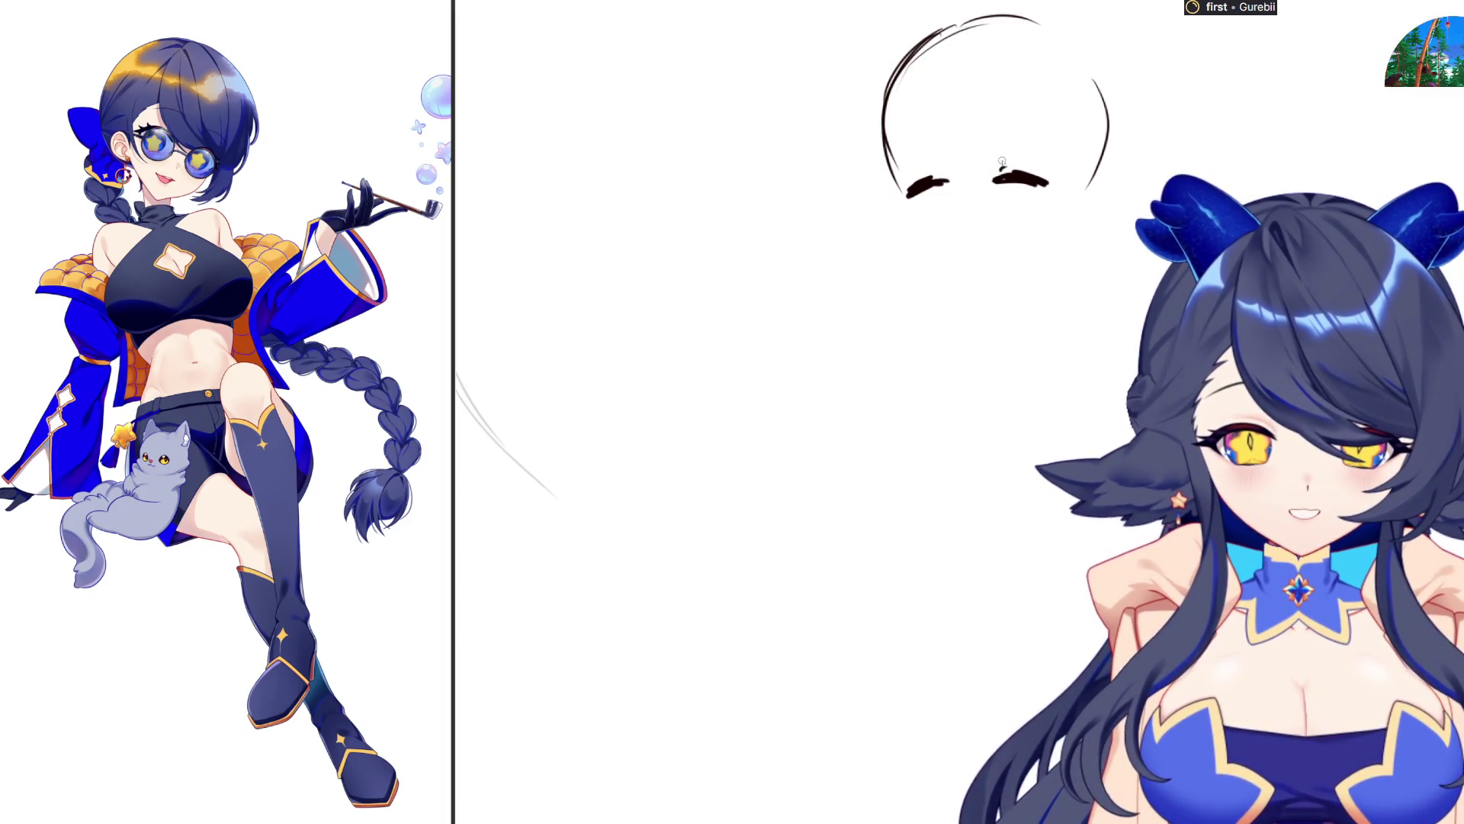
{"action": "left_click_drag", "start_coordinate": [973, 122], "coordinate": [1041, 136]}
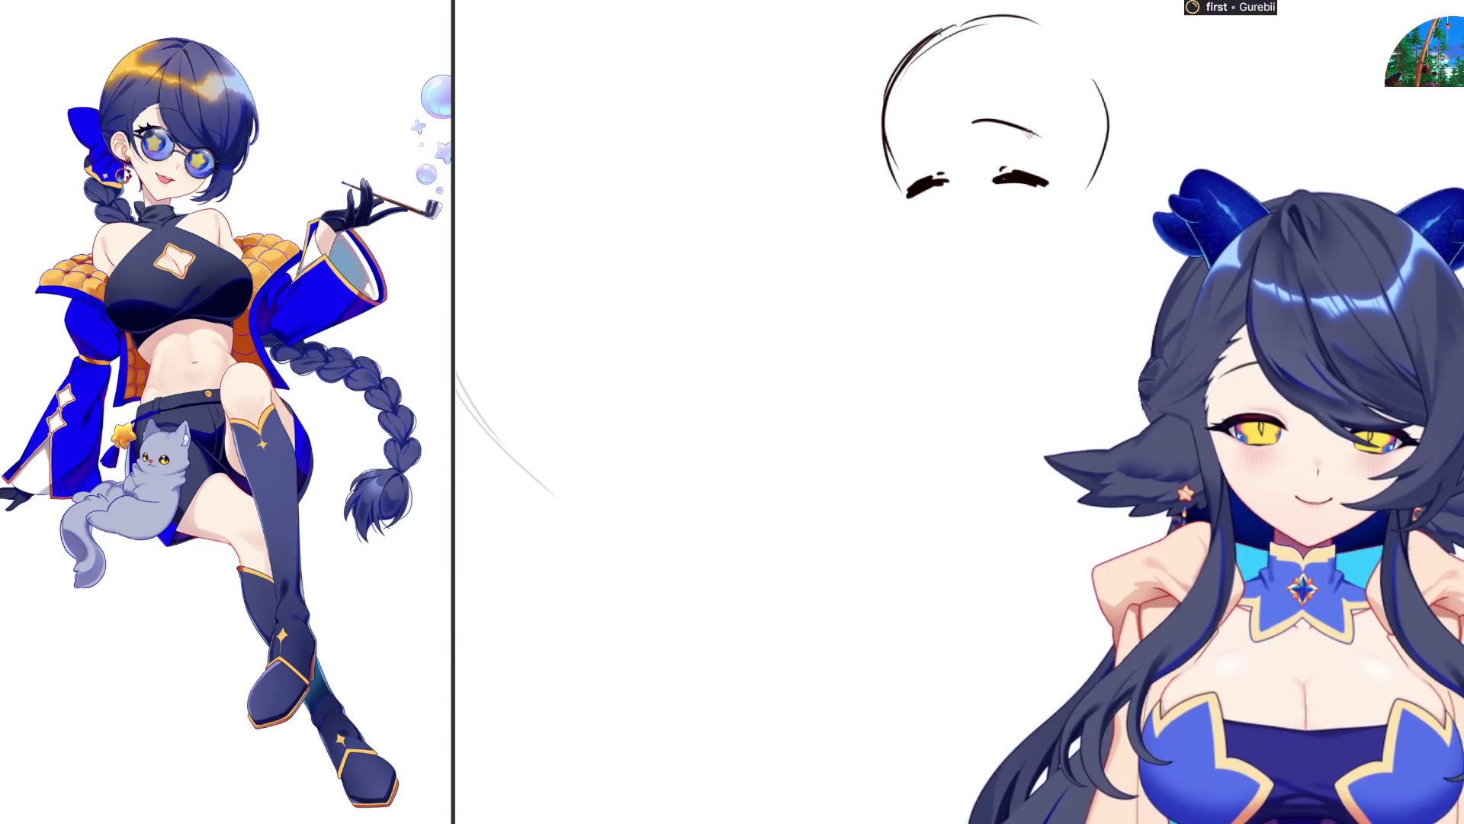
{"action": "left_click_drag", "start_coordinate": [931, 135], "coordinate": [899, 169]}
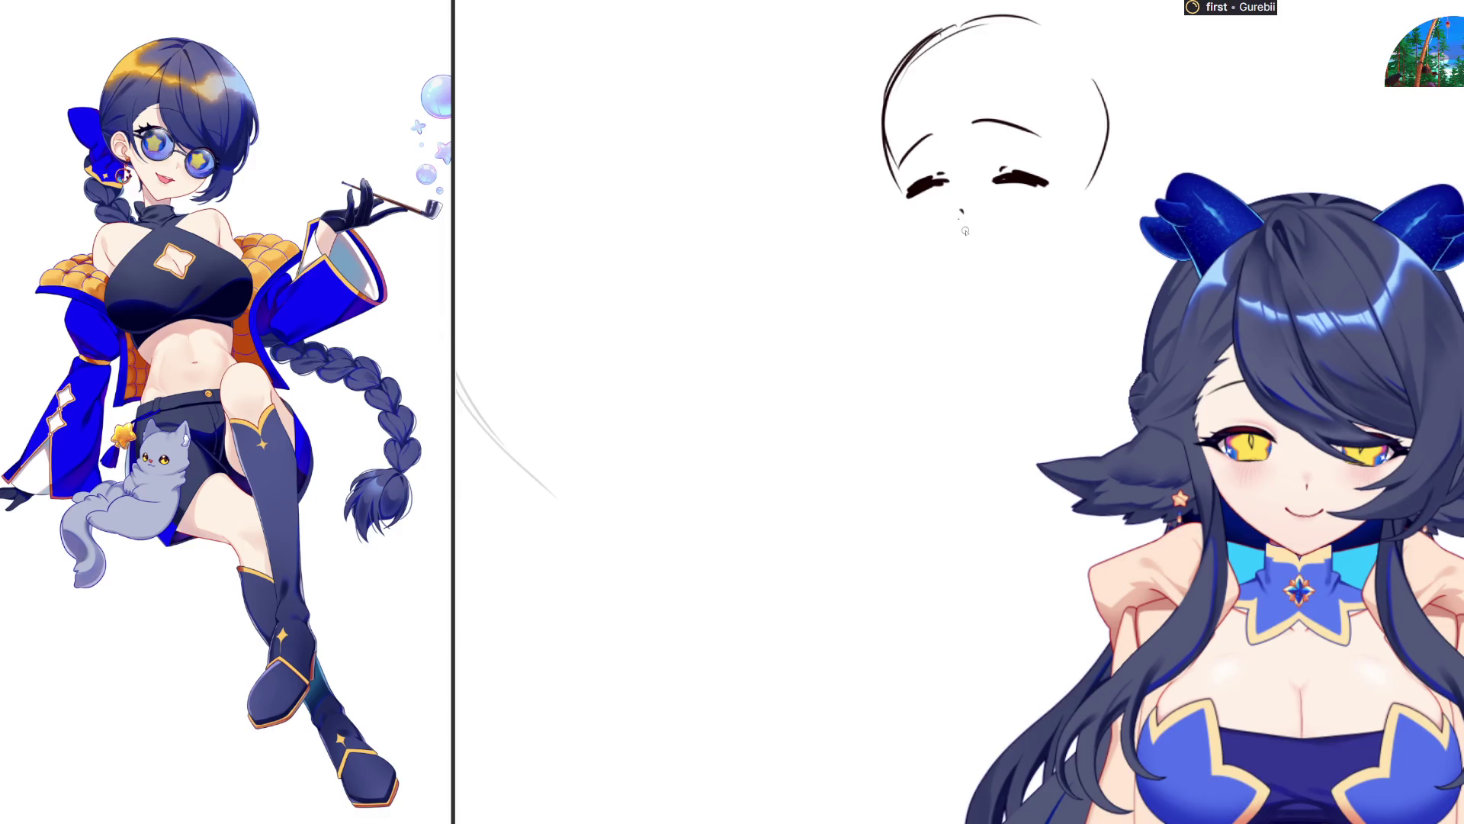
{"action": "left_click_drag", "start_coordinate": [957, 236], "coordinate": [978, 233]}
{"action": "left_click_drag", "start_coordinate": [903, 203], "coordinate": [932, 250]}
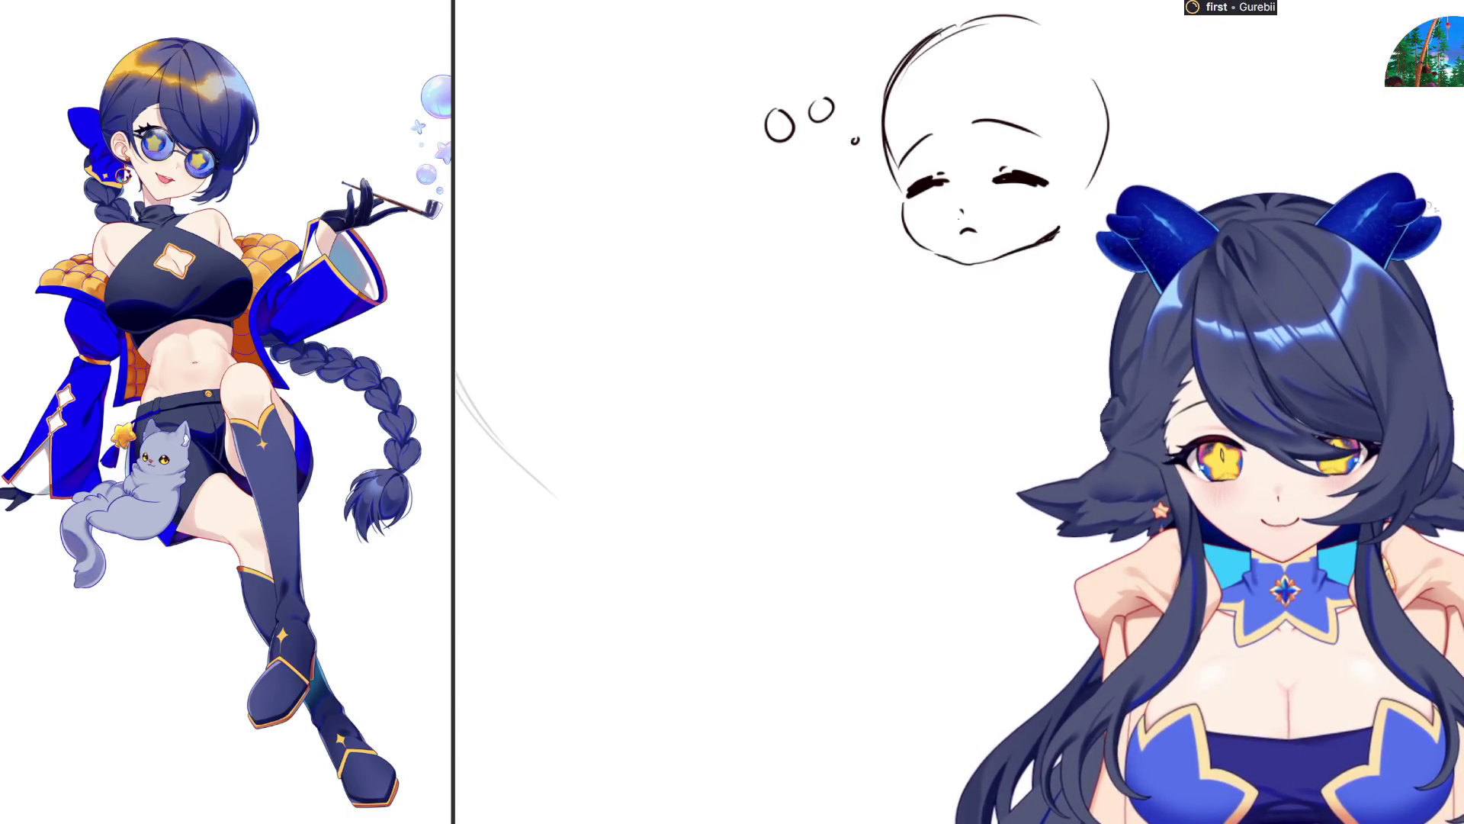
Rotate and shift the face sketch slightly, then commit the transform
{"action": "mouse_move", "coordinate": [900, 36]}
{"action": "left_mouse_down"}
{"action": "mouse_move", "coordinate": [1159, 114]}
{"action": "mouse_move", "coordinate": [903, 35]}
{"action": "left_mouse_up"}
{"action": "key", "text": "ctrl+t"}
{"action": "left_click_drag", "start_coordinate": [1121, 198], "coordinate": [1078, 182]}
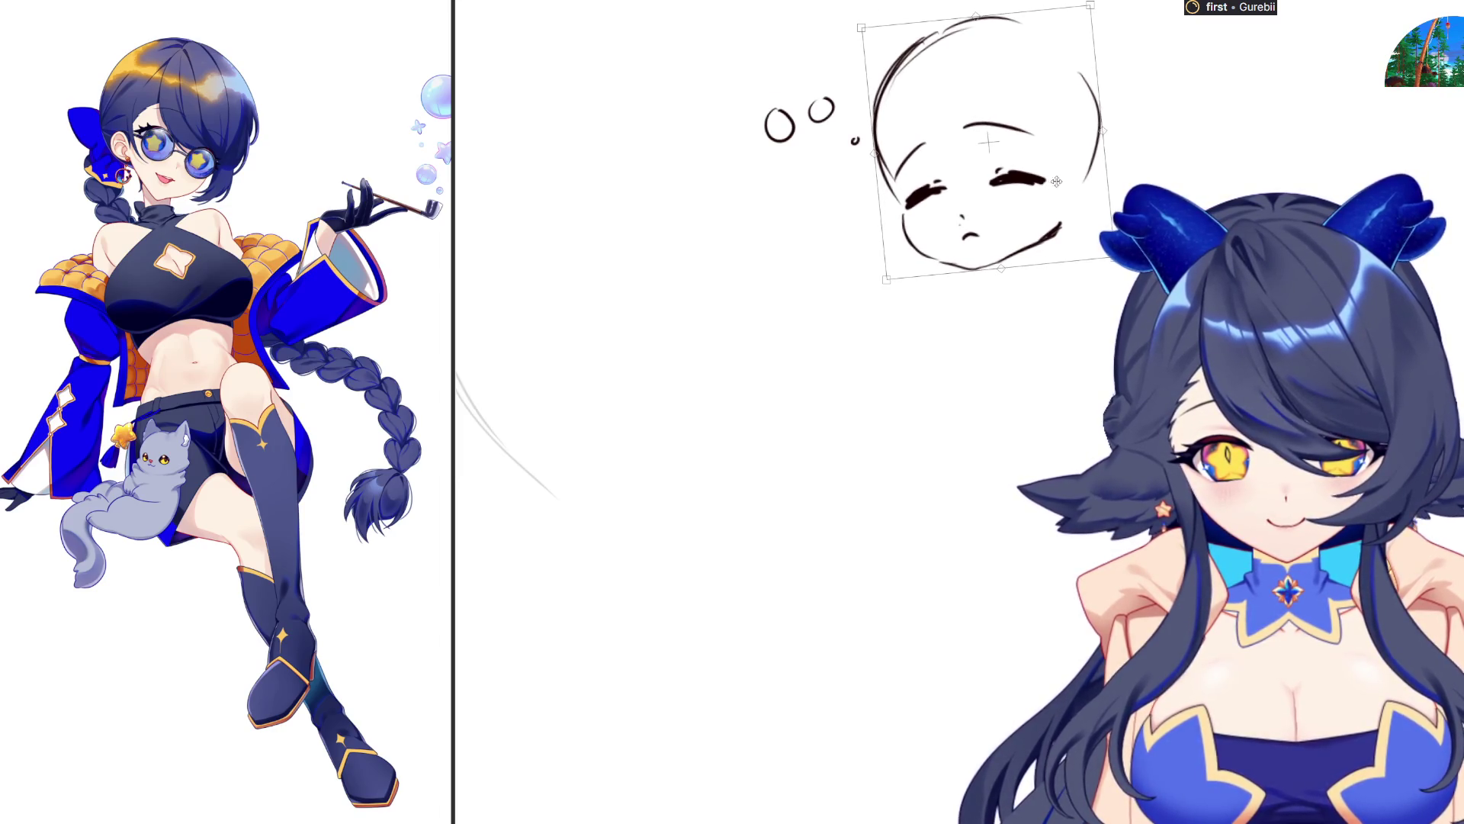
{"action": "key", "text": "Return"}
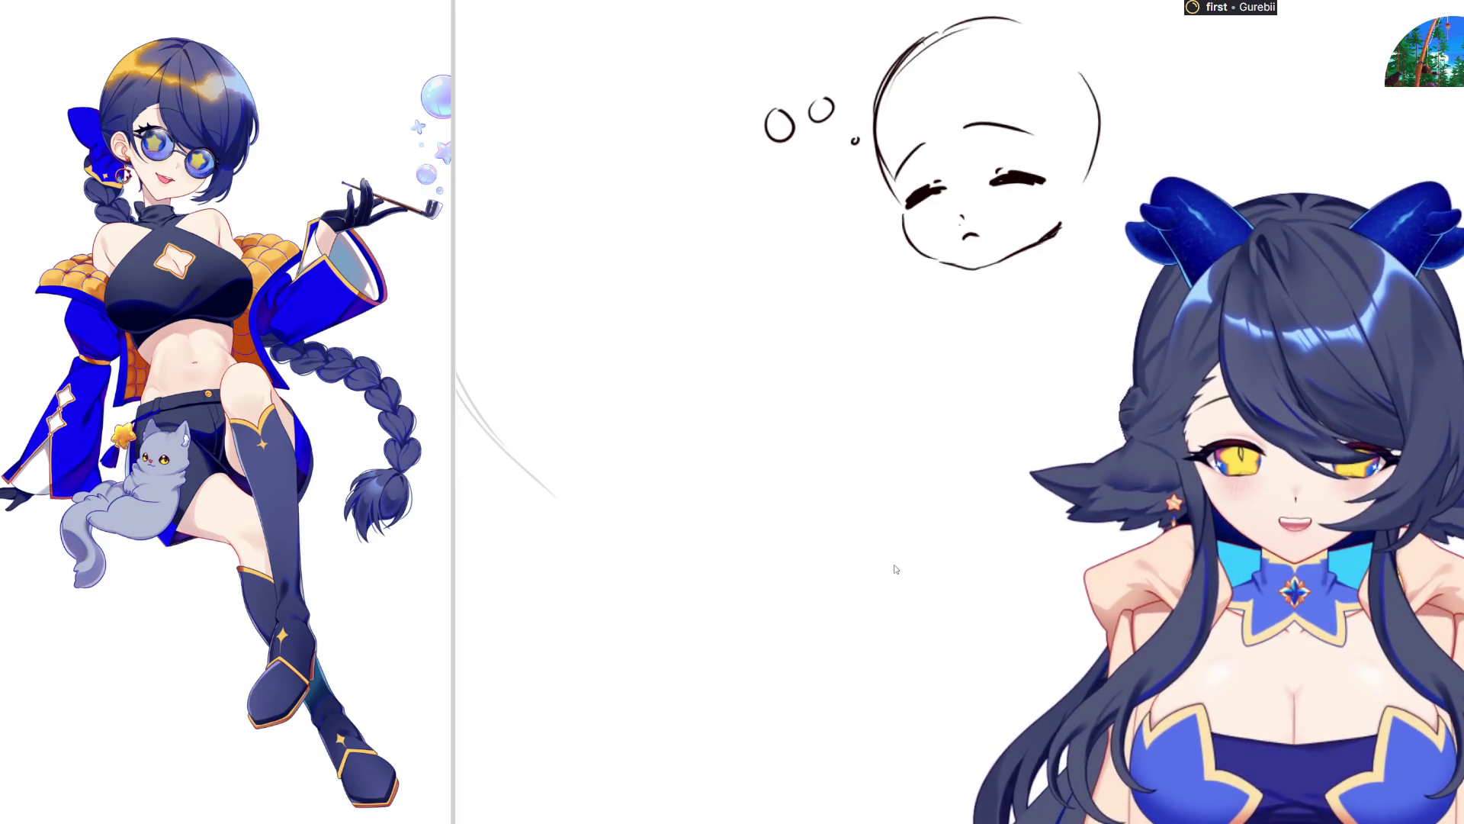
Zoom out to show the blank white area of the canvas
{"action": "scroll", "coordinate": [863, 531], "scroll_direction": "down", "scroll_amount": 2}
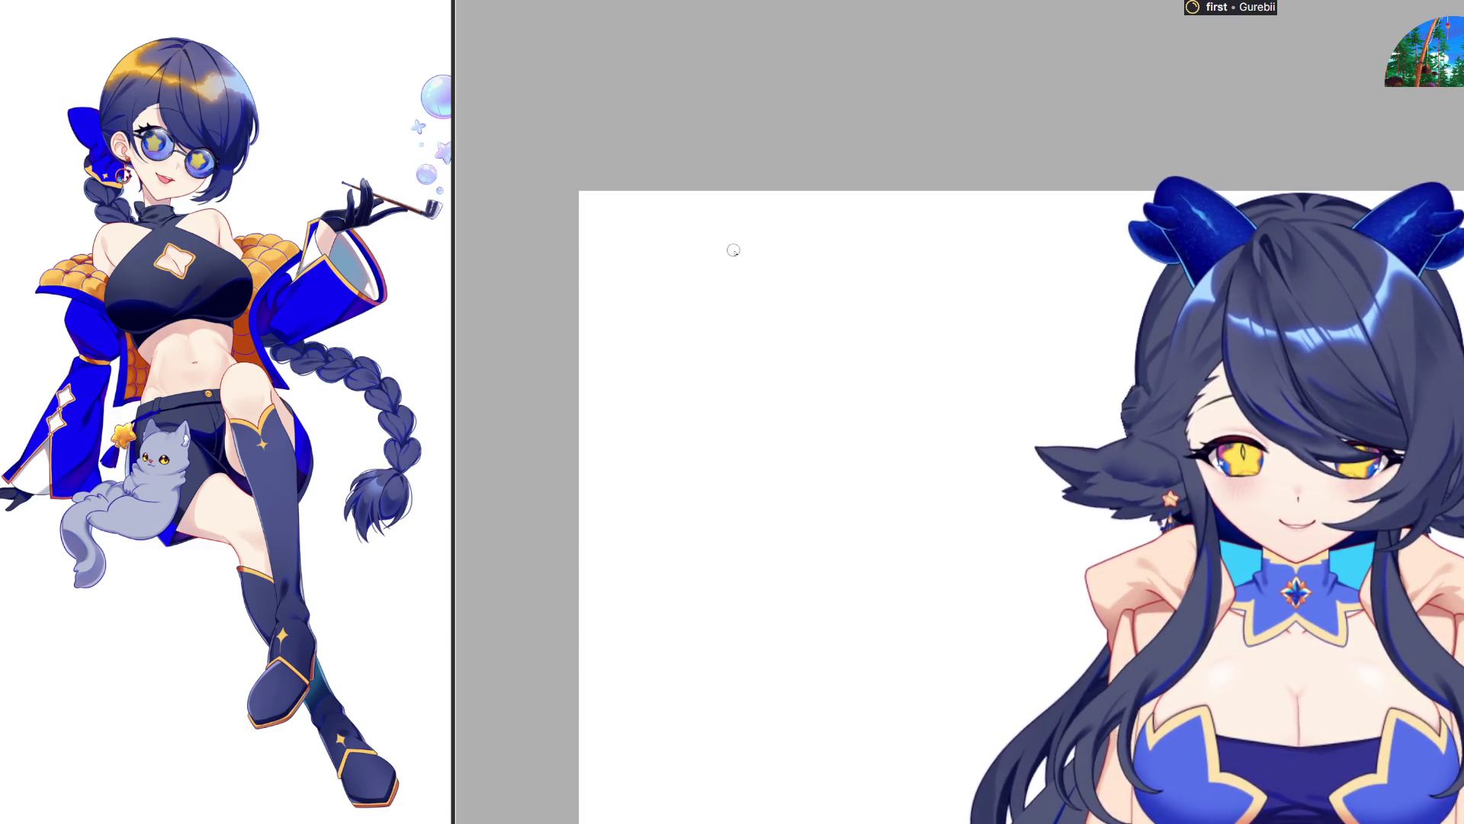
Sketch a rounded bent-leg shape on the left of the blank canvas
{"action": "left_click_drag", "start_coordinate": [748, 242], "coordinate": [729, 313]}
{"action": "left_click_drag", "start_coordinate": [752, 241], "coordinate": [806, 284]}
{"action": "key", "text": "ctrl+z"}
{"action": "key", "text": "ctrl+z"}
{"action": "mouse_move", "coordinate": [713, 273]}
{"action": "left_mouse_down"}
{"action": "mouse_move", "coordinate": [786, 263]}
{"action": "mouse_move", "coordinate": [821, 296]}
{"action": "mouse_move", "coordinate": [814, 336]}
{"action": "left_mouse_up"}
{"action": "mouse_move", "coordinate": [714, 302]}
{"action": "left_mouse_down"}
{"action": "mouse_move", "coordinate": [740, 373]}
{"action": "mouse_move", "coordinate": [766, 394]}
{"action": "left_mouse_up"}
{"action": "mouse_move", "coordinate": [815, 339]}
{"action": "left_mouse_down"}
{"action": "mouse_move", "coordinate": [854, 372]}
{"action": "mouse_move", "coordinate": [810, 446]}
{"action": "mouse_move", "coordinate": [820, 438]}
{"action": "left_mouse_up"}
{"action": "mouse_move", "coordinate": [1066, 290]}
{"action": "left_mouse_down"}
{"action": "mouse_move", "coordinate": [1052, 315]}
{"action": "mouse_move", "coordinate": [1081, 355]}
{"action": "left_mouse_up"}
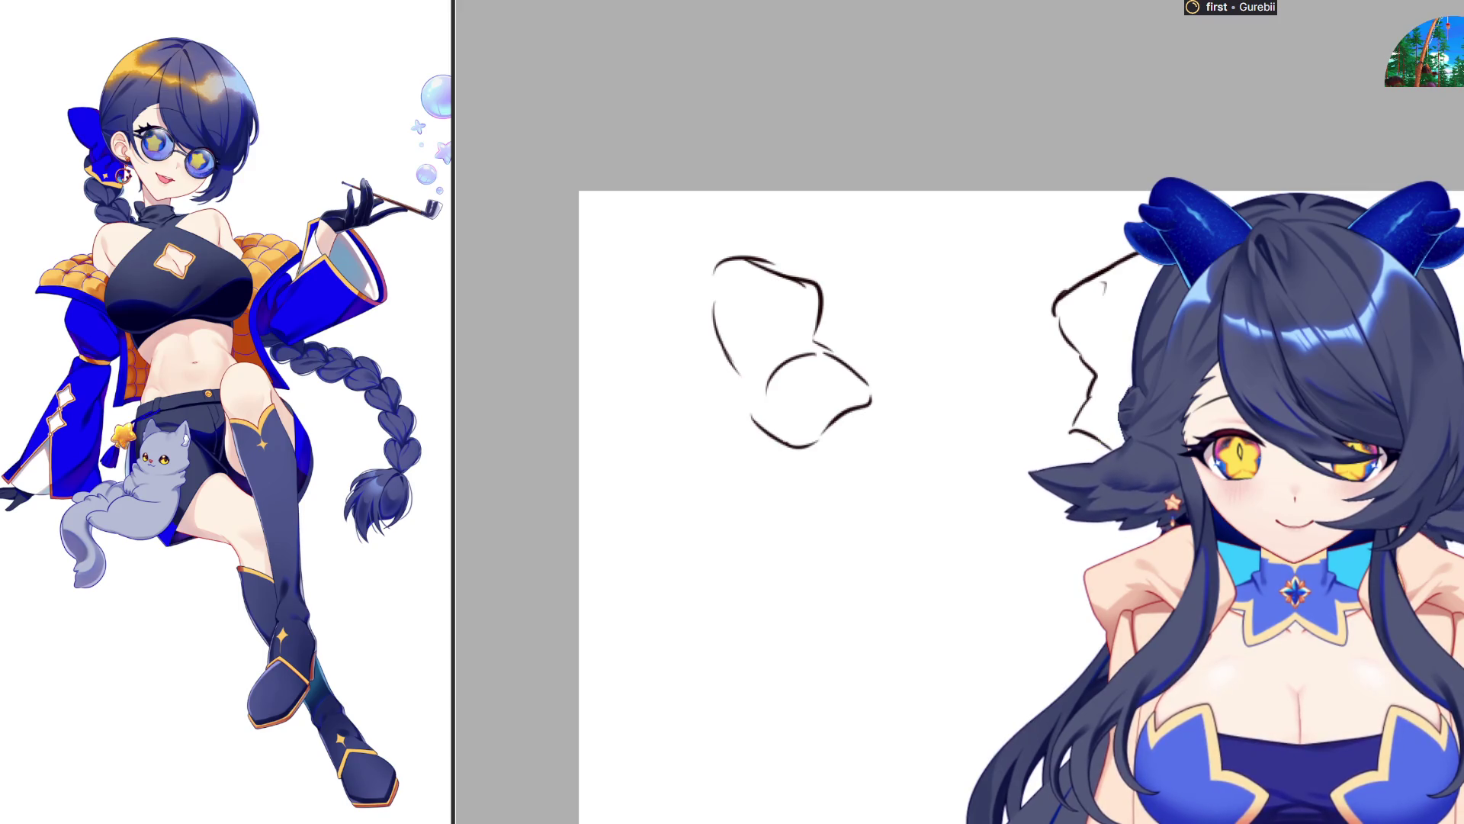
Draw curved limb and hair lines for the second sketch on the right
{"action": "mouse_move", "coordinate": [1027, 423]}
{"action": "left_mouse_down"}
{"action": "mouse_move", "coordinate": [1079, 463]}
{"action": "mouse_move", "coordinate": [980, 439]}
{"action": "mouse_move", "coordinate": [1028, 502]}
{"action": "left_mouse_up"}
{"action": "key", "text": "ctrl+z"}
{"action": "left_click_drag", "start_coordinate": [988, 420], "coordinate": [995, 480]}
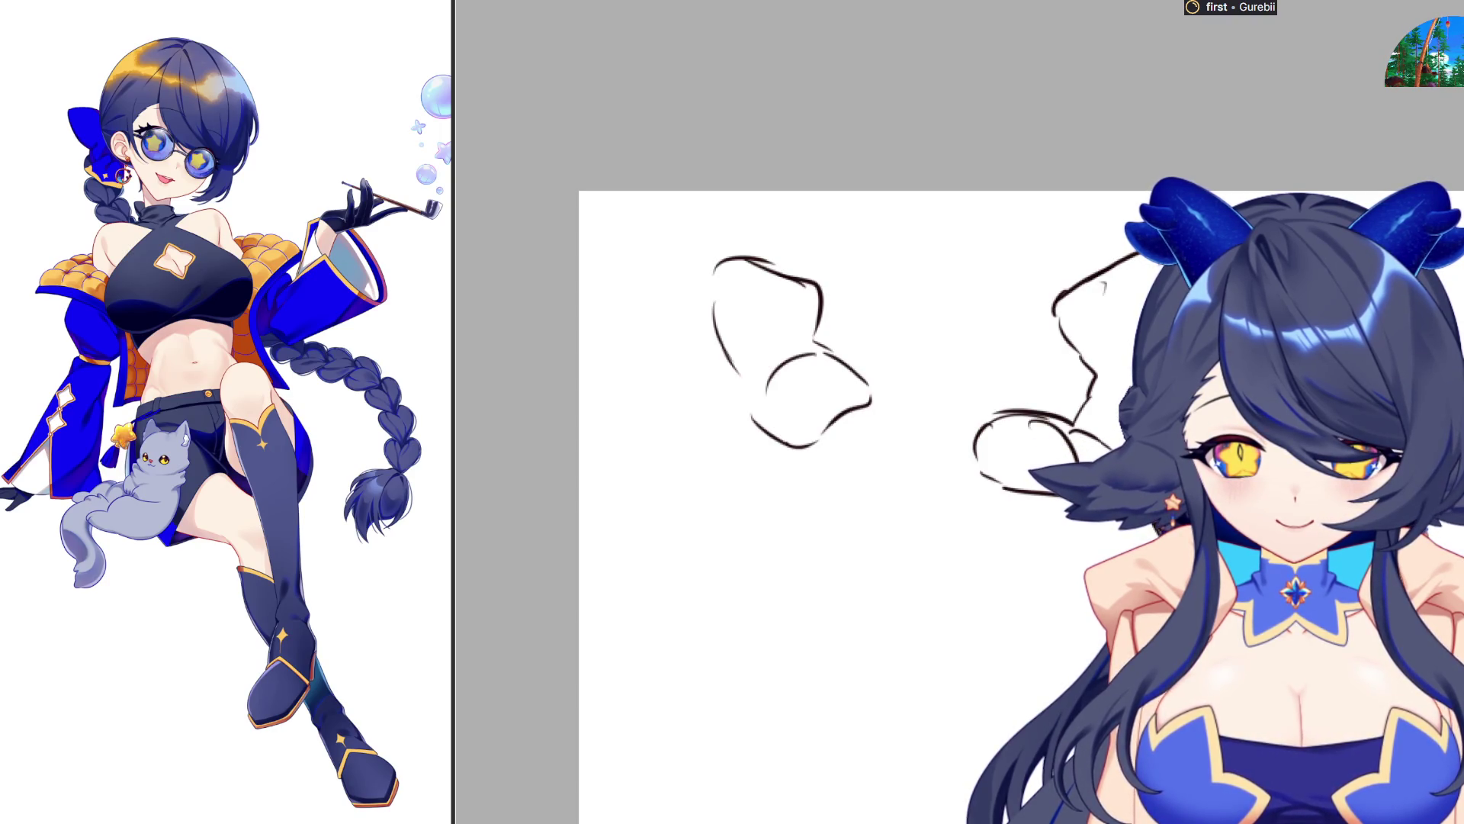
{"action": "left_click_drag", "start_coordinate": [977, 465], "coordinate": [1034, 564]}
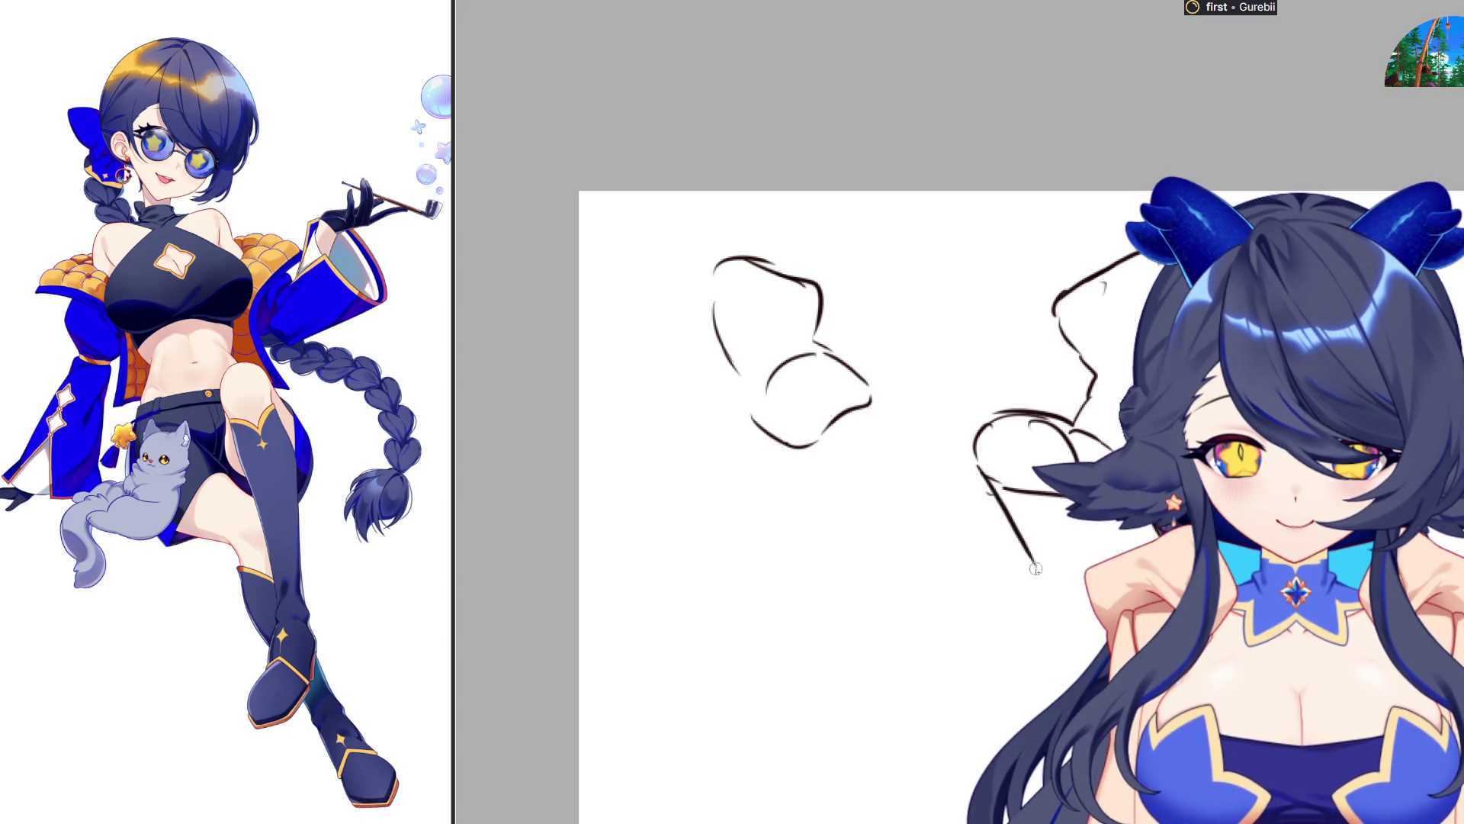
{"action": "key", "text": "ctrl+z"}
{"action": "mouse_move", "coordinate": [979, 435]}
{"action": "left_mouse_down"}
{"action": "mouse_move", "coordinate": [965, 490]}
{"action": "mouse_move", "coordinate": [1077, 574]}
{"action": "left_mouse_up"}
{"action": "left_click_drag", "start_coordinate": [1072, 521], "coordinate": [1107, 561]}
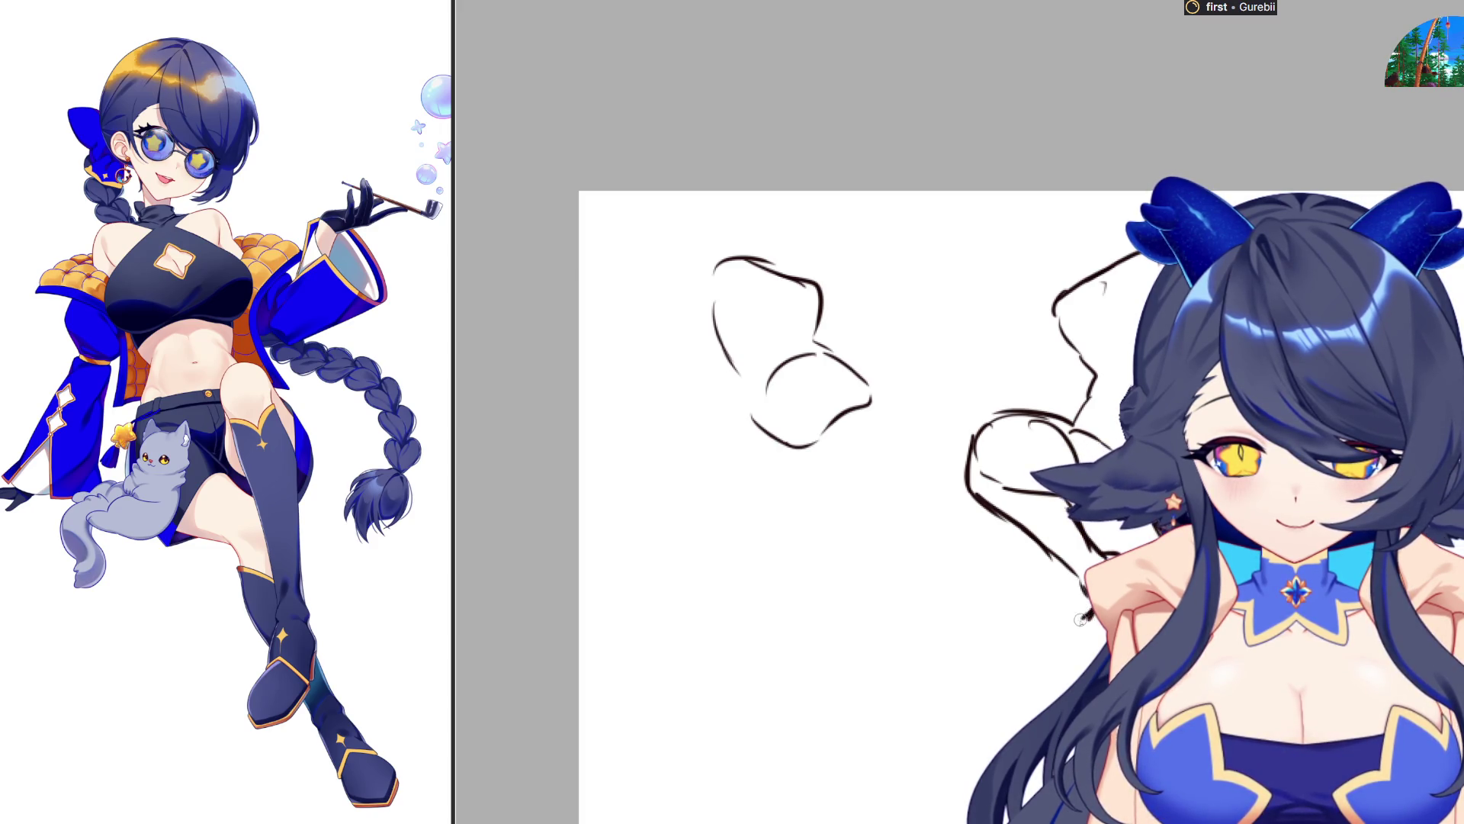
{"action": "left_click_drag", "start_coordinate": [1092, 604], "coordinate": [1077, 625]}
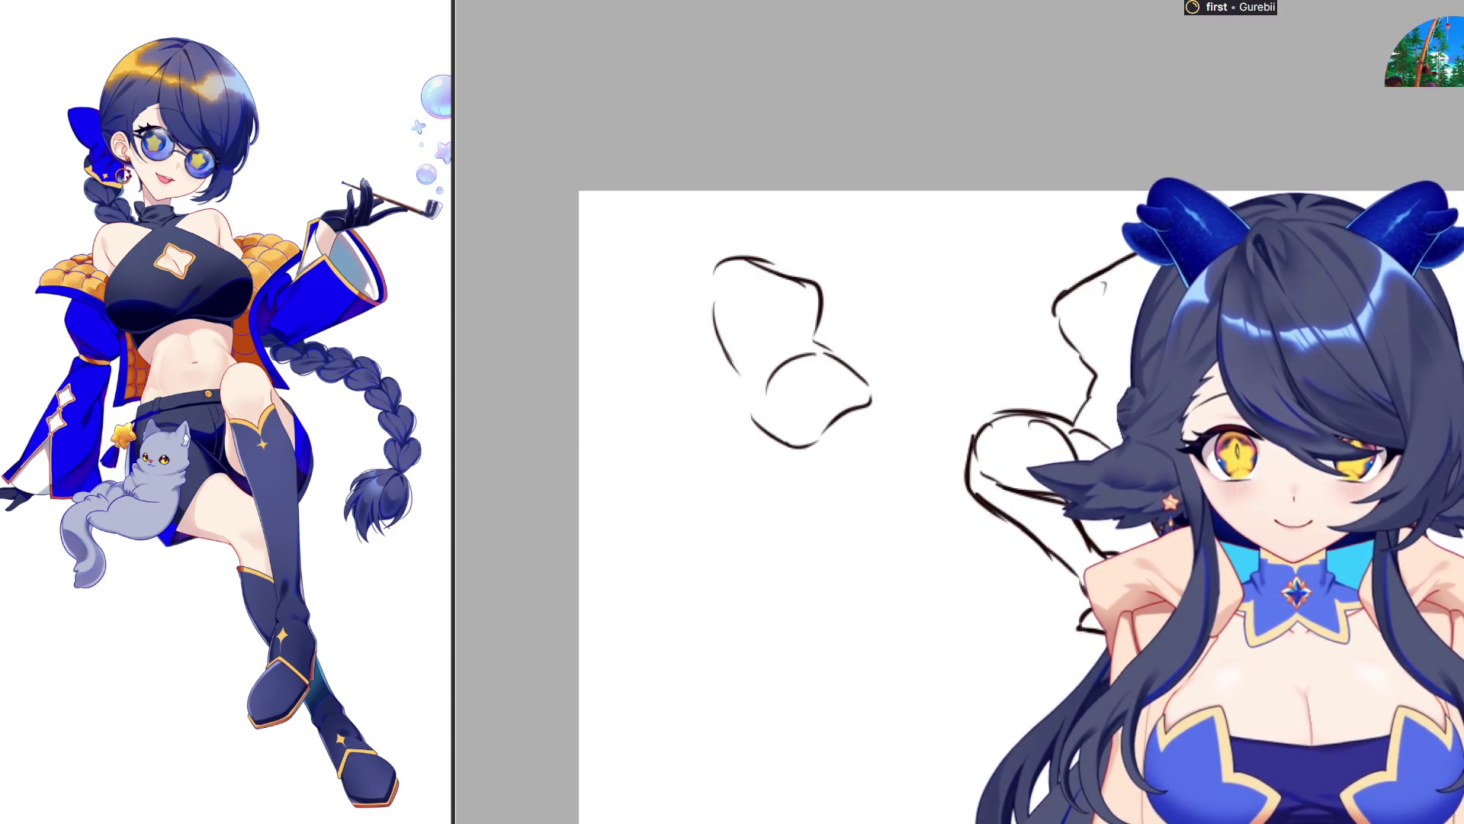
Move the left sketch slightly left and down
{"action": "mouse_move", "coordinate": [904, 229]}
{"action": "left_mouse_down"}
{"action": "mouse_move", "coordinate": [702, 229]}
{"action": "mouse_move", "coordinate": [904, 243]}
{"action": "left_mouse_up"}
{"action": "mouse_move", "coordinate": [915, 346]}
{"action": "left_mouse_down"}
{"action": "mouse_move", "coordinate": [789, 401]}
{"action": "mouse_move", "coordinate": [860, 355]}
{"action": "mouse_move", "coordinate": [880, 421]}
{"action": "left_mouse_up"}
{"action": "key", "text": "Return"}
Add bent limb and shin lines, then a small oval head at the limb's end
{"action": "mouse_move", "coordinate": [761, 451]}
{"action": "left_mouse_down"}
{"action": "mouse_move", "coordinate": [882, 511]}
{"action": "mouse_move", "coordinate": [871, 555]}
{"action": "left_mouse_up"}
{"action": "left_click_drag", "start_coordinate": [686, 500], "coordinate": [847, 556]}
{"action": "mouse_move", "coordinate": [839, 359]}
{"action": "left_mouse_down"}
{"action": "mouse_move", "coordinate": [910, 347]}
{"action": "mouse_move", "coordinate": [915, 380]}
{"action": "mouse_move", "coordinate": [833, 458]}
{"action": "mouse_move", "coordinate": [867, 425]}
{"action": "left_mouse_up"}
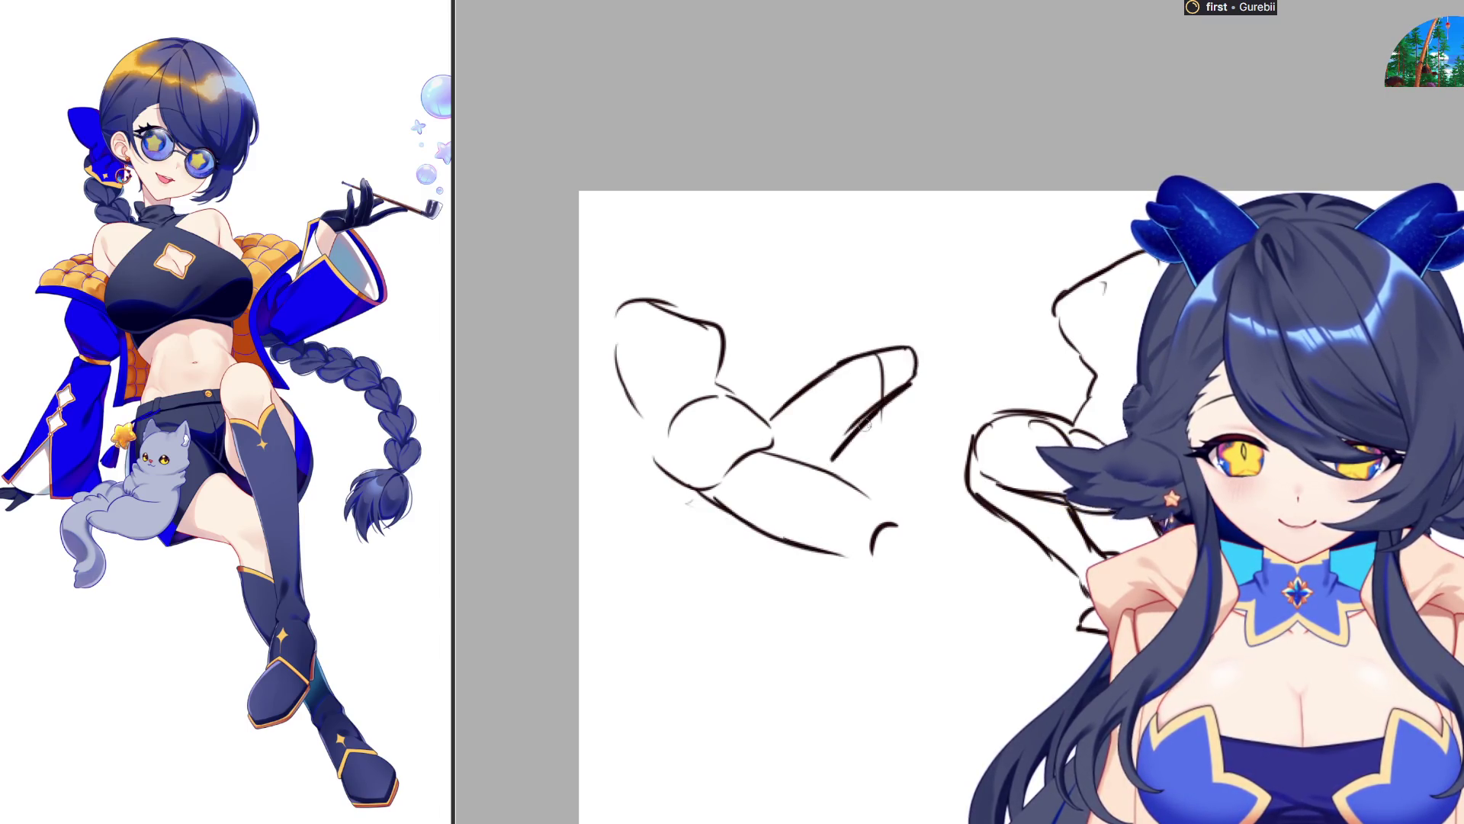
{"action": "left_click_drag", "start_coordinate": [920, 356], "coordinate": [910, 500]}
{"action": "left_click_drag", "start_coordinate": [871, 418], "coordinate": [886, 515]}
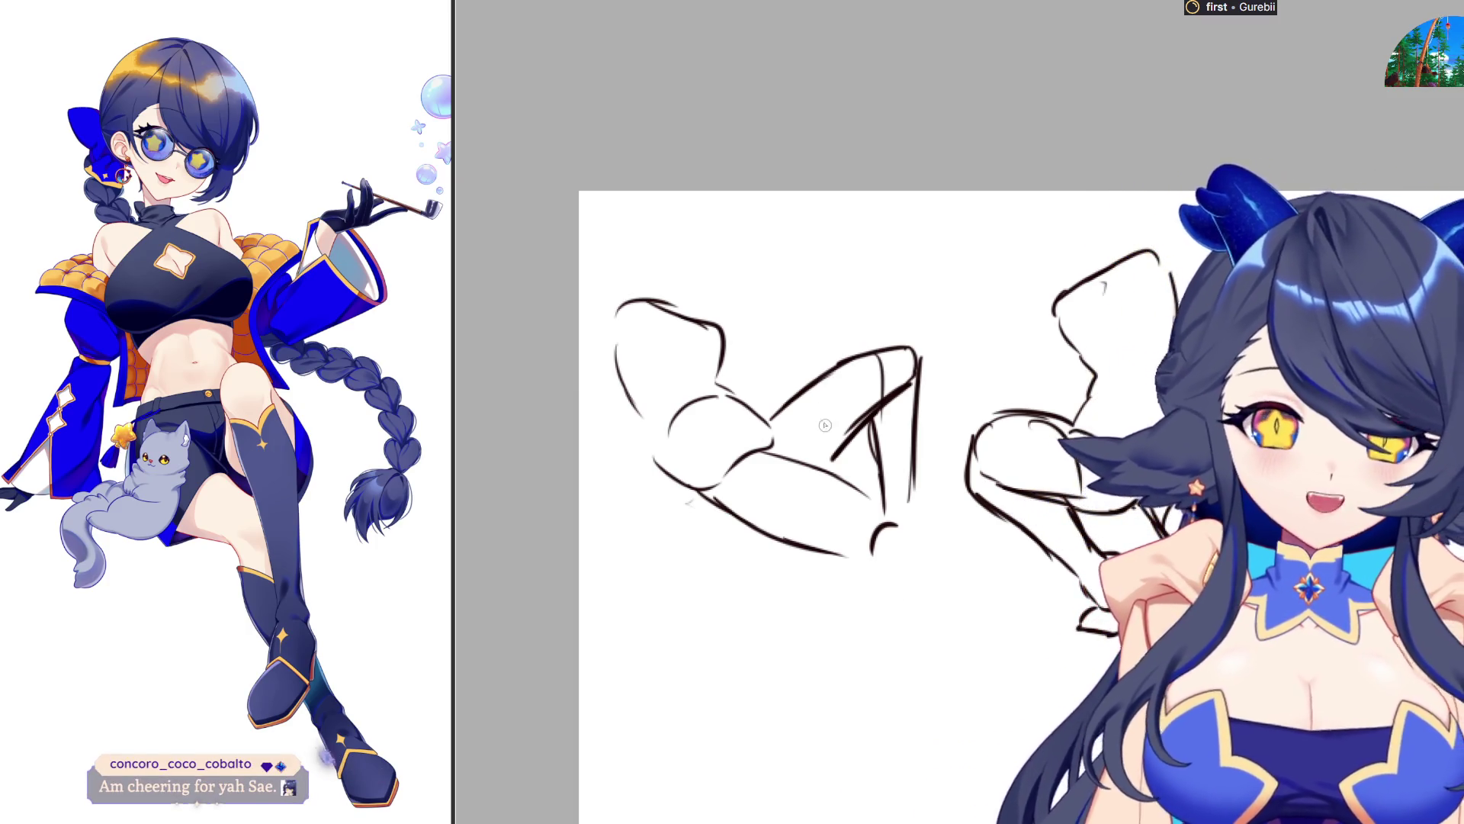
{"action": "mouse_move", "coordinate": [625, 306]}
{"action": "left_mouse_down"}
{"action": "mouse_move", "coordinate": [633, 290]}
{"action": "mouse_move", "coordinate": [619, 326]}
{"action": "left_mouse_up"}
{"action": "mouse_move", "coordinate": [726, 326]}
{"action": "left_mouse_down"}
{"action": "mouse_move", "coordinate": [741, 354]}
{"action": "mouse_move", "coordinate": [728, 371]}
{"action": "left_mouse_up"}
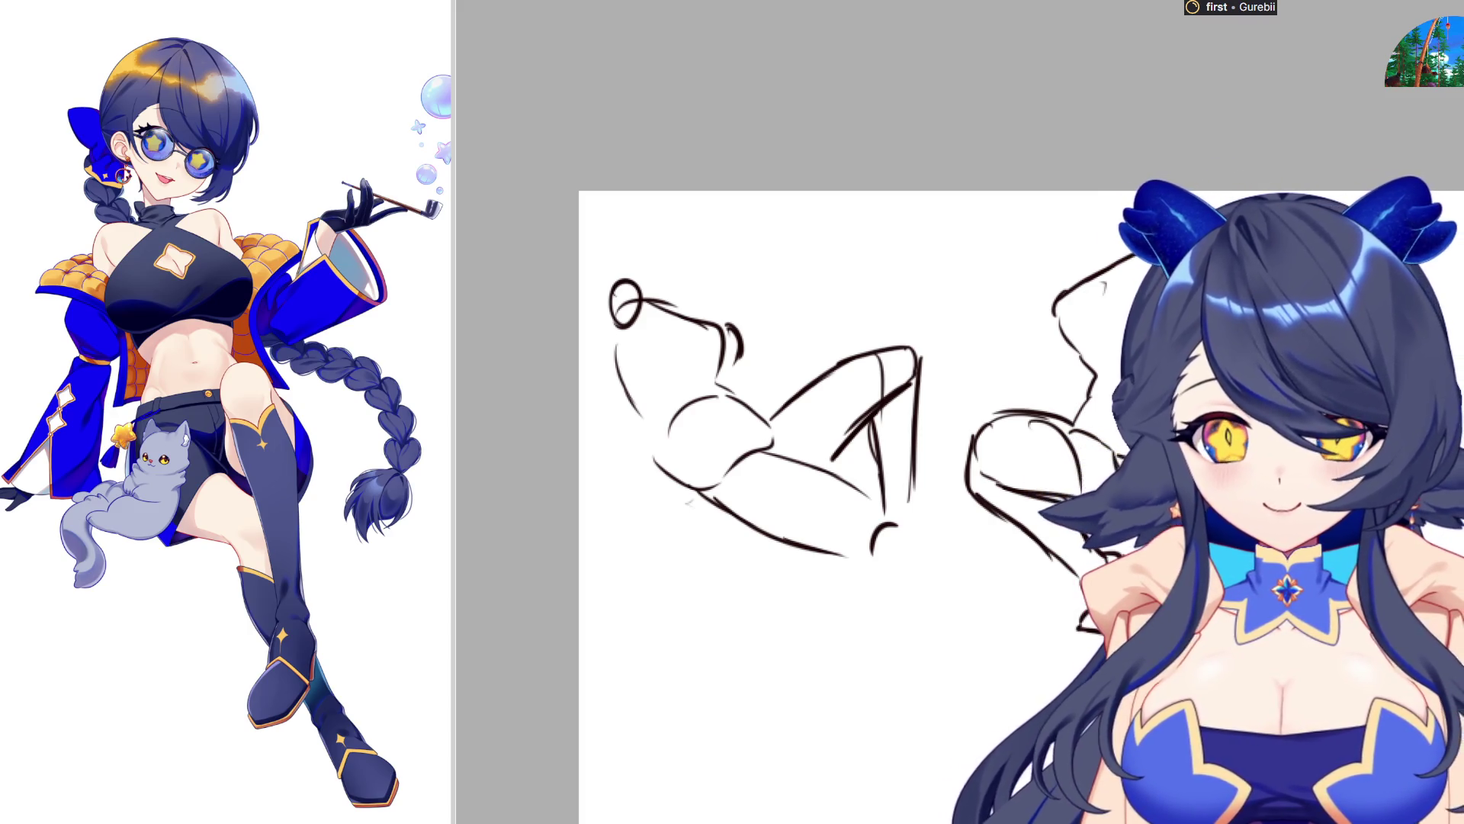
{"action": "key", "text": "ctrl+minus"}
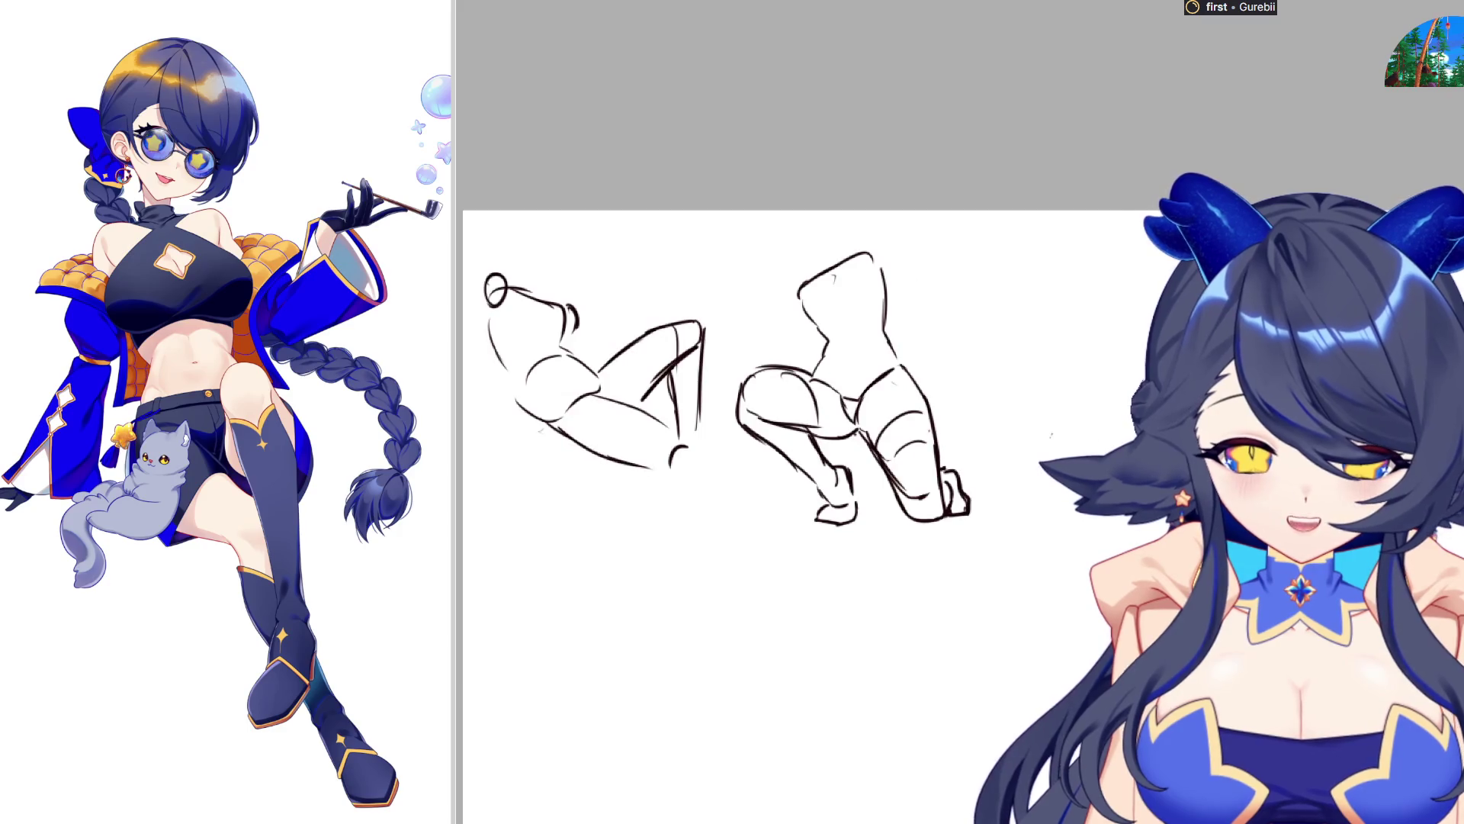
Adjust the zoom and sketch a triangle guide to the right of the studies
{"action": "key", "text": "ctrl+minus"}
{"action": "key", "text": "ctrl+plus"}
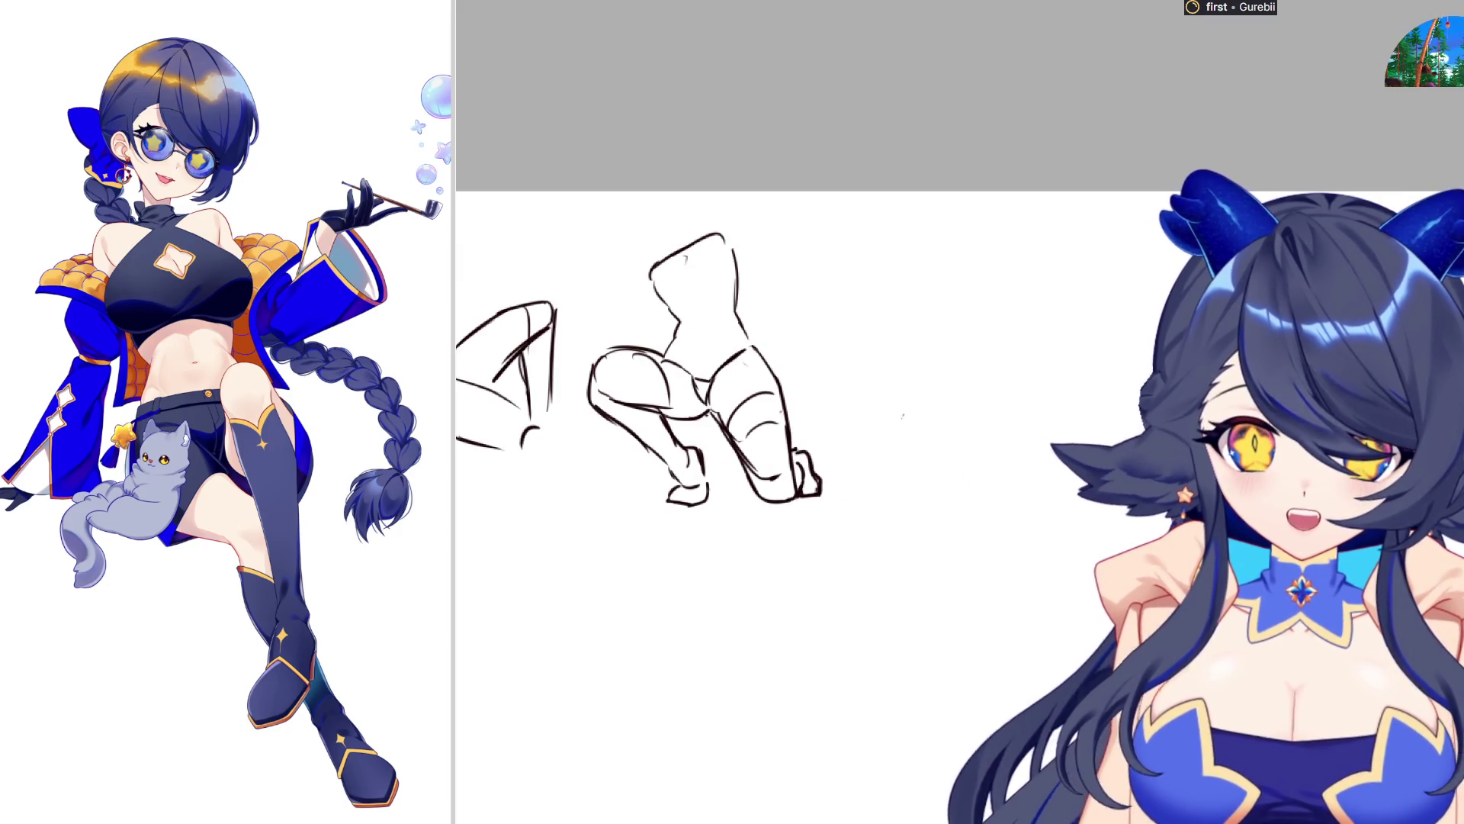
{"action": "key", "text": "ctrl+minus"}
{"action": "key", "text": "ctrl+plus"}
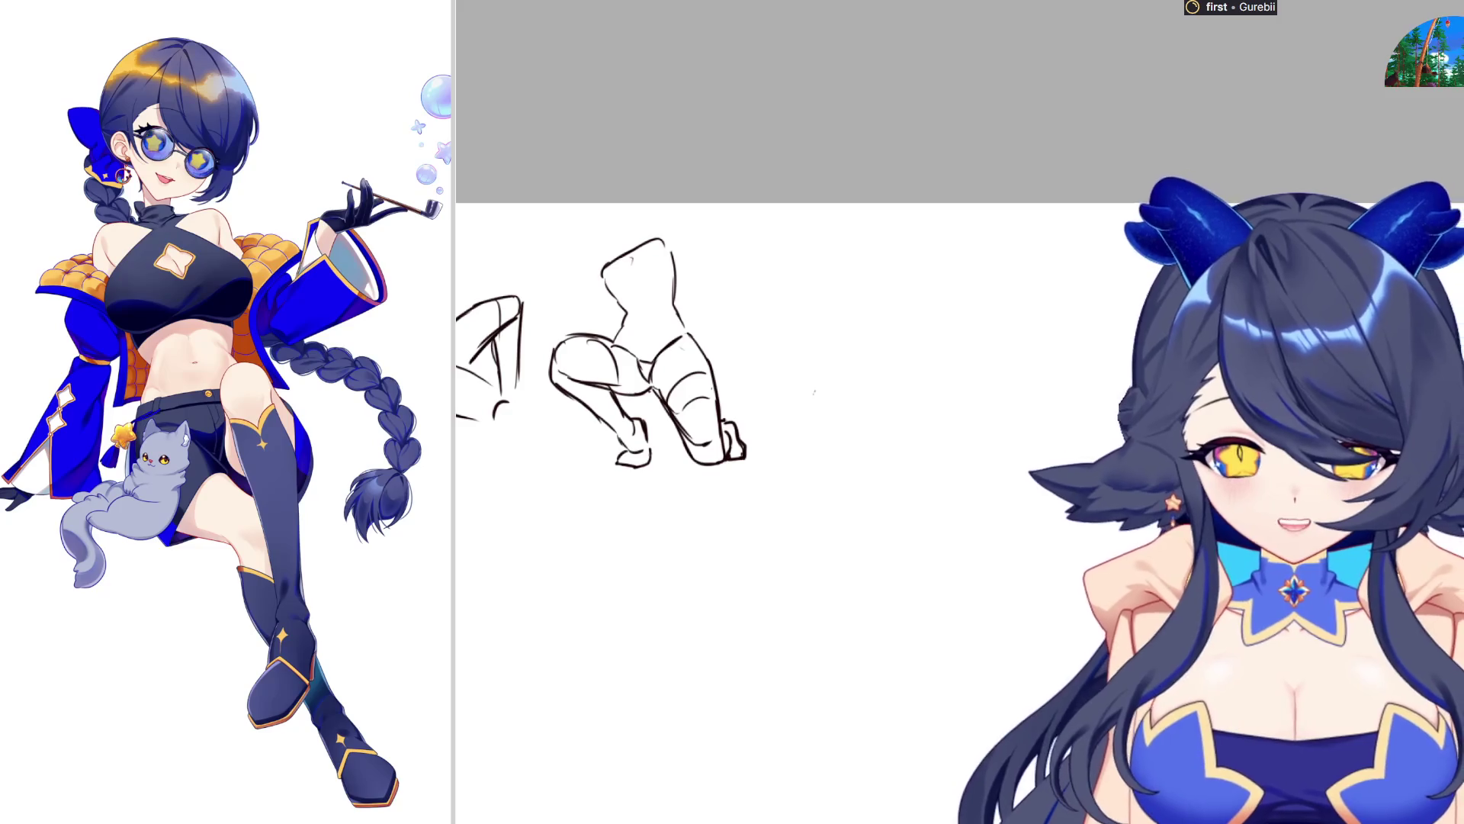
{"action": "mouse_move", "coordinate": [945, 271]}
{"action": "left_mouse_down"}
{"action": "mouse_move", "coordinate": [1041, 265]}
{"action": "mouse_move", "coordinate": [946, 446]}
{"action": "mouse_move", "coordinate": [944, 393]}
{"action": "mouse_move", "coordinate": [948, 419]}
{"action": "left_mouse_up"}
{"action": "key", "text": "ctrl+z"}
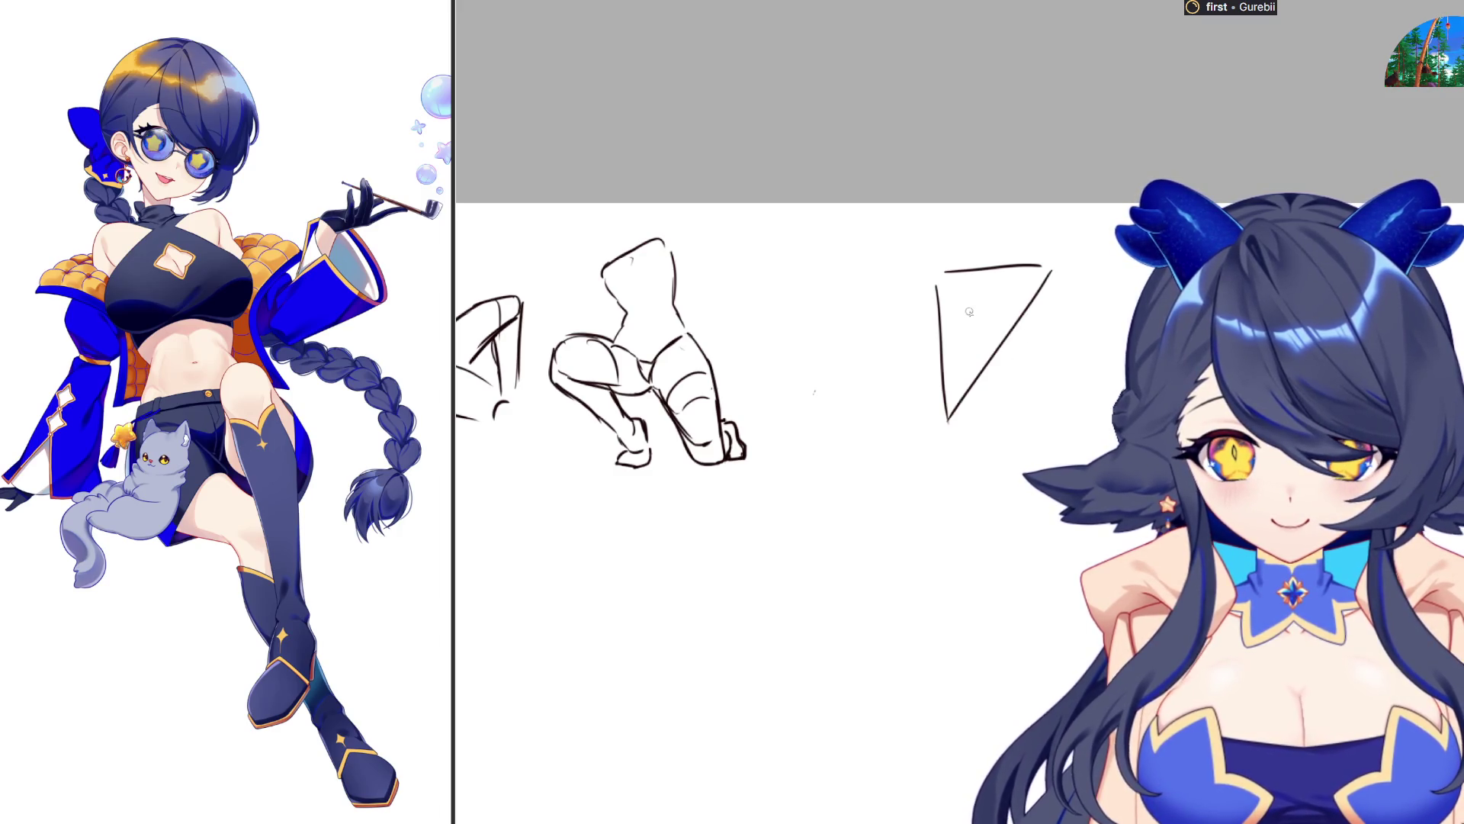
Add a tick under the triangle's top and a head circle, then select it for resizing
{"action": "mouse_move", "coordinate": [972, 271]}
{"action": "left_mouse_down"}
{"action": "mouse_move", "coordinate": [894, 402]}
{"action": "mouse_move", "coordinate": [1037, 382]}
{"action": "mouse_move", "coordinate": [1015, 305]}
{"action": "mouse_move", "coordinate": [1067, 381]}
{"action": "left_mouse_up"}
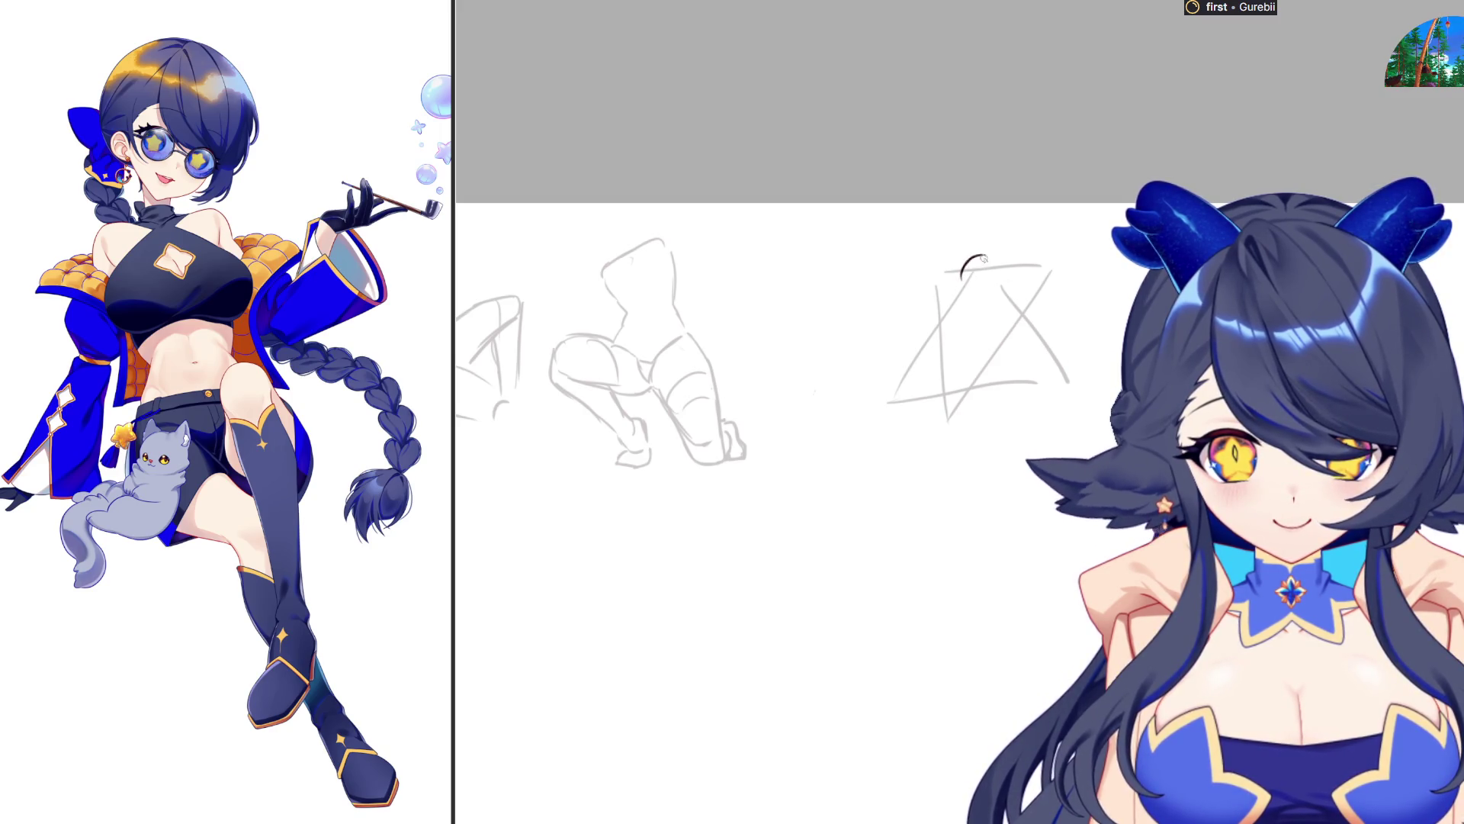
{"action": "mouse_move", "coordinate": [965, 276]}
{"action": "left_mouse_down"}
{"action": "mouse_move", "coordinate": [1002, 268]}
{"action": "mouse_move", "coordinate": [980, 296]}
{"action": "mouse_move", "coordinate": [970, 273]}
{"action": "mouse_move", "coordinate": [991, 271]}
{"action": "left_mouse_up"}
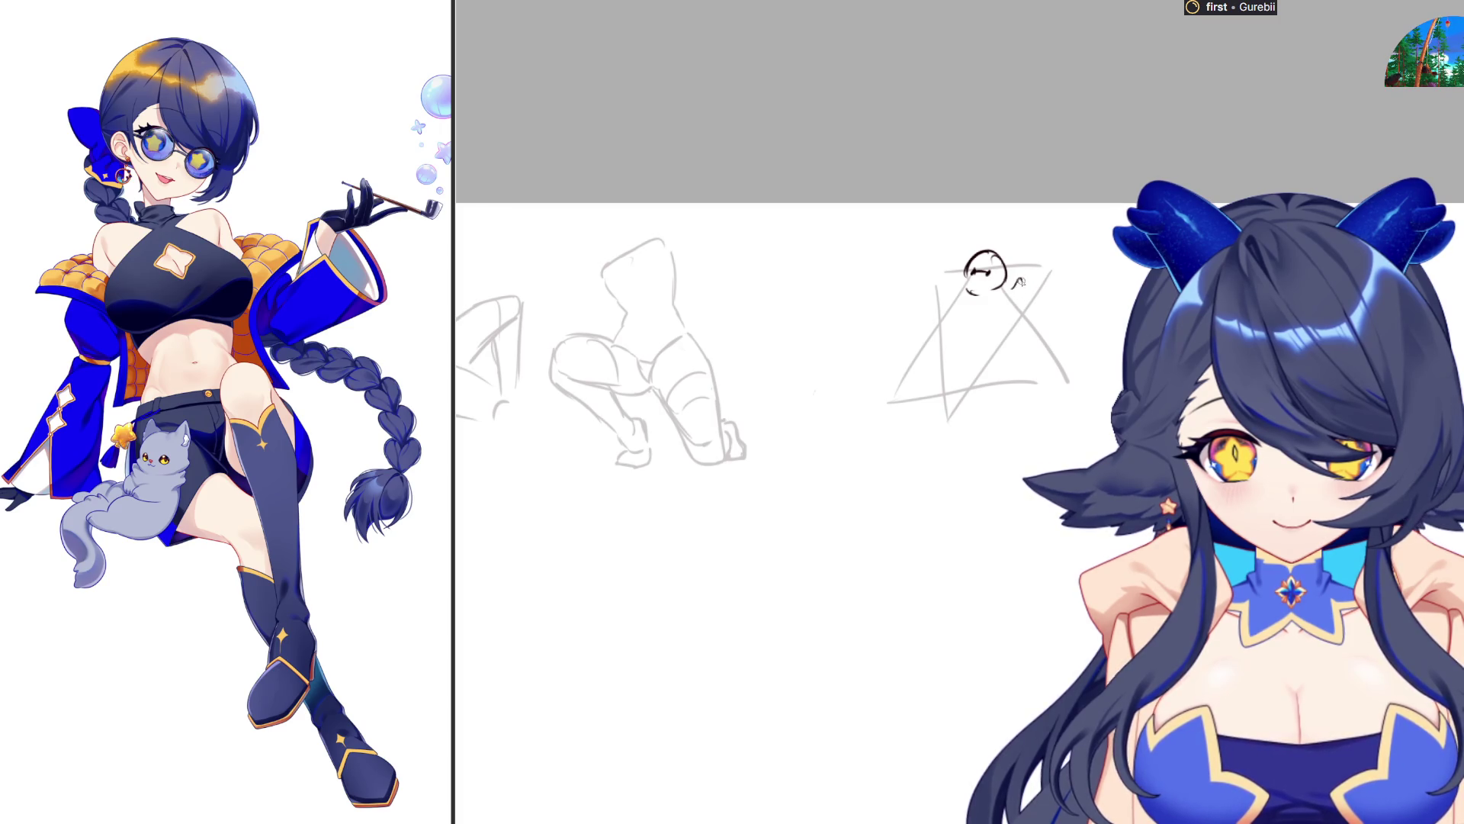
{"action": "left_click_drag", "start_coordinate": [983, 309], "coordinate": [986, 307]}
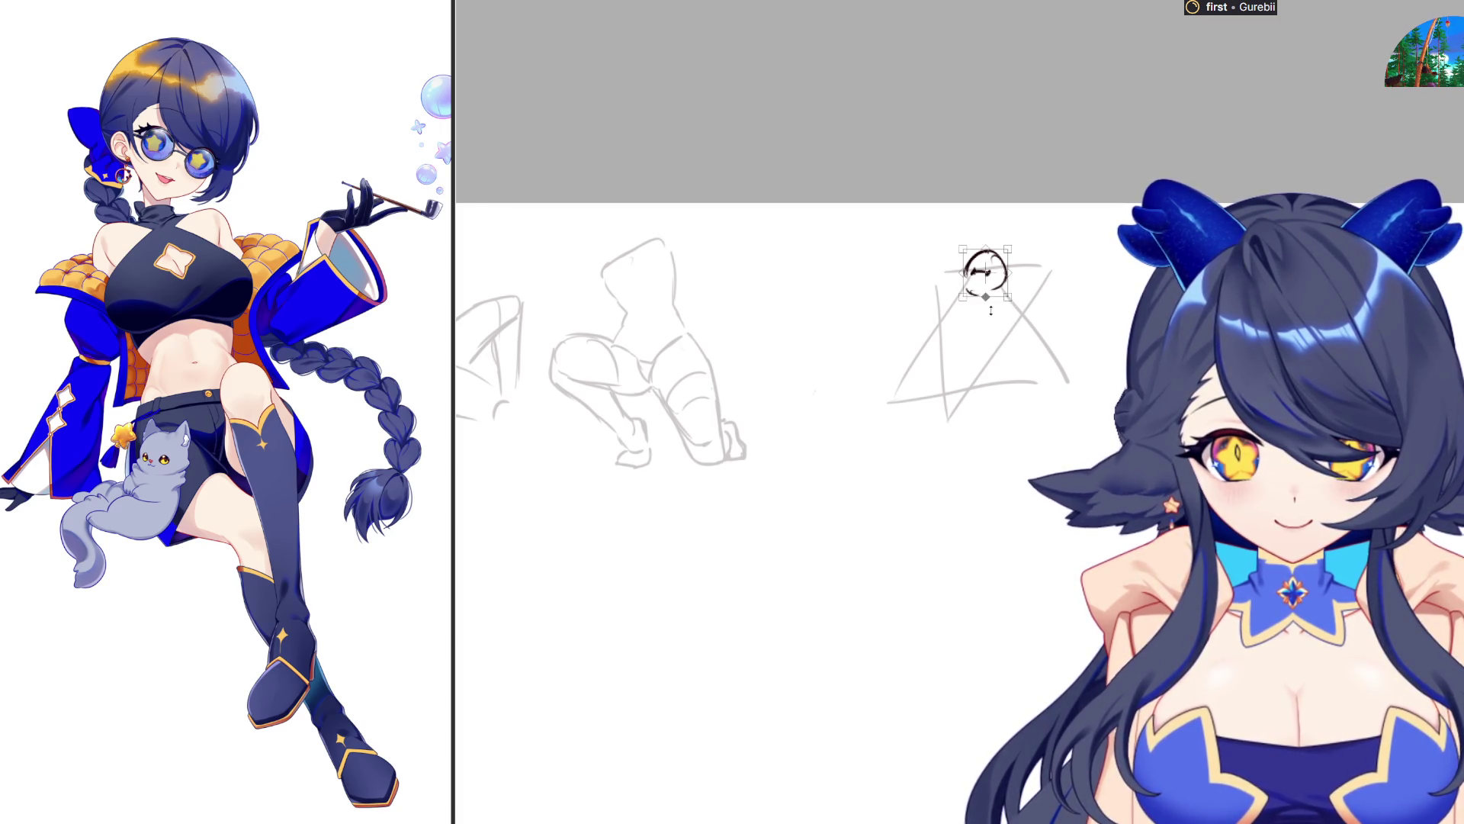
Confirm the head circle's transform, then sketch short body strokes and a bent thigh below it
{"action": "key", "text": "ctrl+t"}
{"action": "key", "text": "Return"}
{"action": "mouse_move", "coordinate": [964, 296]}
{"action": "left_mouse_down"}
{"action": "mouse_move", "coordinate": [997, 299]}
{"action": "mouse_move", "coordinate": [966, 343]}
{"action": "mouse_move", "coordinate": [985, 349]}
{"action": "mouse_move", "coordinate": [955, 353]}
{"action": "mouse_move", "coordinate": [961, 424]}
{"action": "left_mouse_up"}
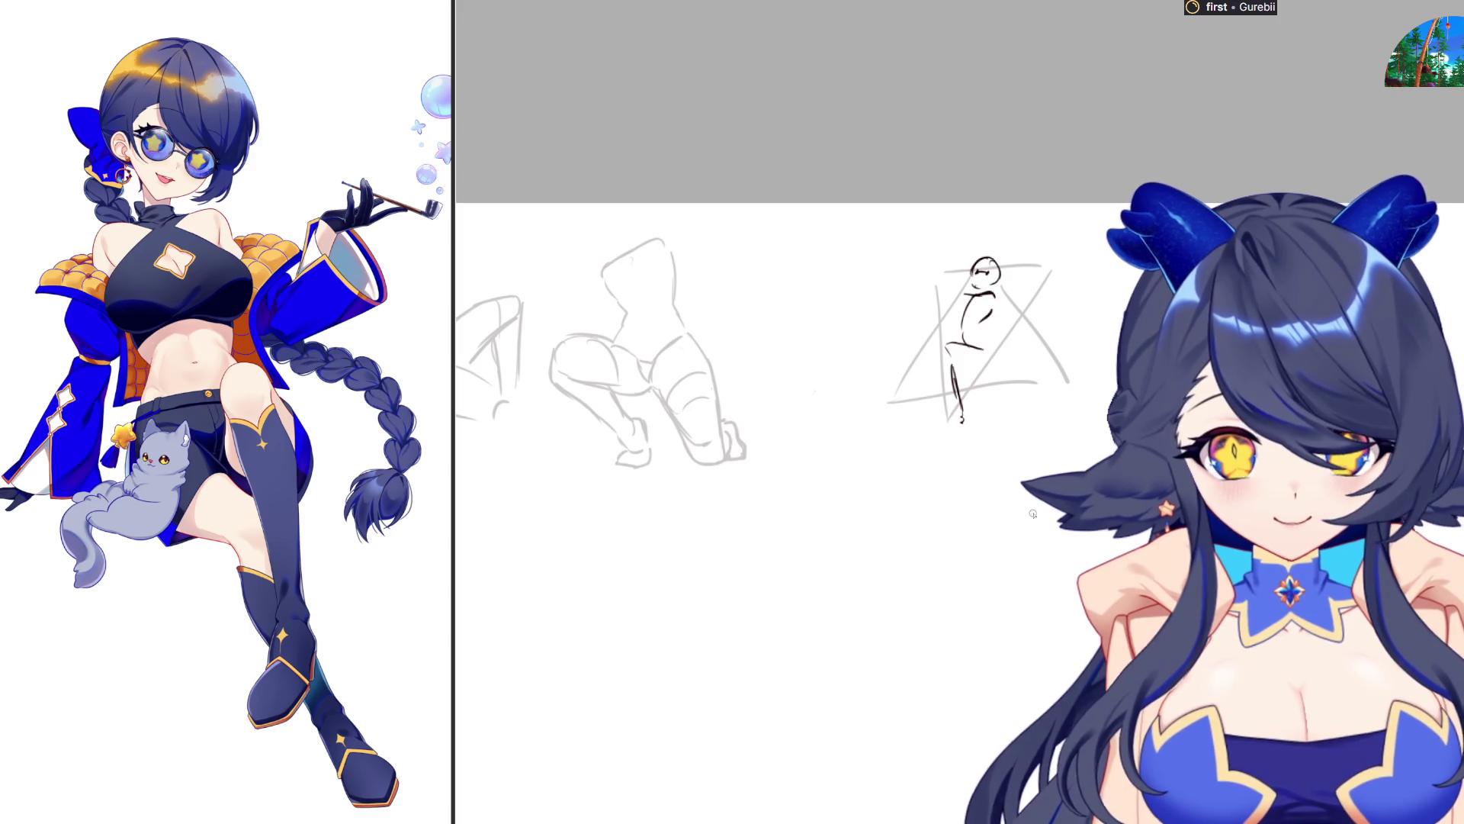
{"action": "mouse_move", "coordinate": [946, 349]}
{"action": "left_mouse_down"}
{"action": "mouse_move", "coordinate": [983, 360]}
{"action": "mouse_move", "coordinate": [975, 369]}
{"action": "mouse_move", "coordinate": [979, 343]}
{"action": "mouse_move", "coordinate": [964, 335]}
{"action": "mouse_move", "coordinate": [958, 359]}
{"action": "mouse_move", "coordinate": [979, 348]}
{"action": "mouse_move", "coordinate": [960, 405]}
{"action": "mouse_move", "coordinate": [982, 416]}
{"action": "left_mouse_up"}
Undo the thigh and redraw the hip, lower leg and foot, plus a short stroke above the head
{"action": "key", "text": "ctrl+z"}
{"action": "key", "text": "ctrl+z"}
{"action": "key", "text": "e"}
{"action": "key", "text": "p"}
{"action": "mouse_move", "coordinate": [975, 364]}
{"action": "left_mouse_down"}
{"action": "mouse_move", "coordinate": [970, 351]}
{"action": "mouse_move", "coordinate": [991, 377]}
{"action": "mouse_move", "coordinate": [976, 374]}
{"action": "mouse_move", "coordinate": [985, 404]}
{"action": "left_mouse_up"}
{"action": "mouse_move", "coordinate": [991, 340]}
{"action": "left_mouse_down"}
{"action": "mouse_move", "coordinate": [978, 360]}
{"action": "mouse_move", "coordinate": [977, 337]}
{"action": "mouse_move", "coordinate": [991, 368]}
{"action": "left_mouse_up"}
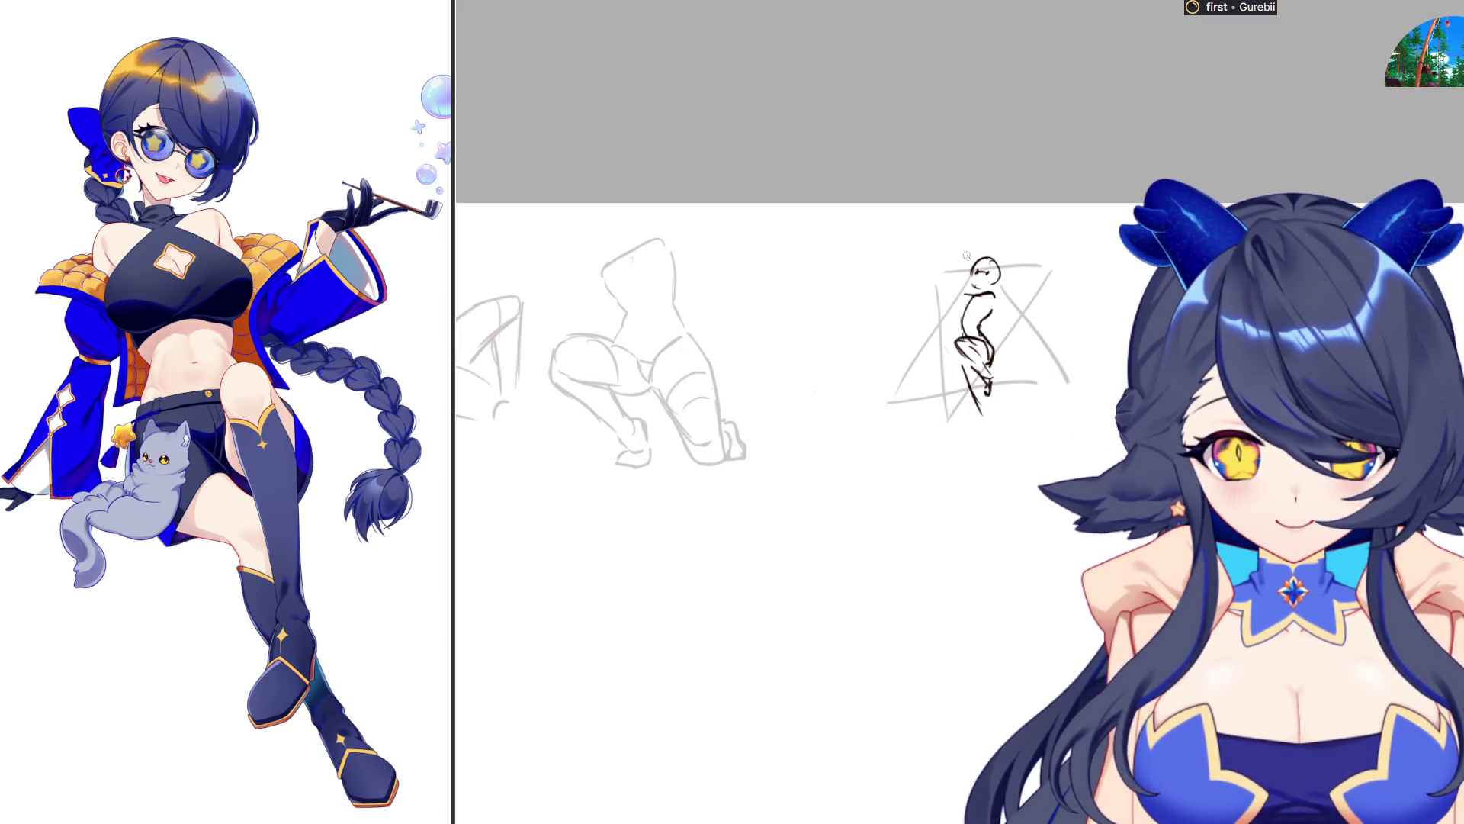
{"action": "left_click_drag", "start_coordinate": [979, 248], "coordinate": [958, 260]}
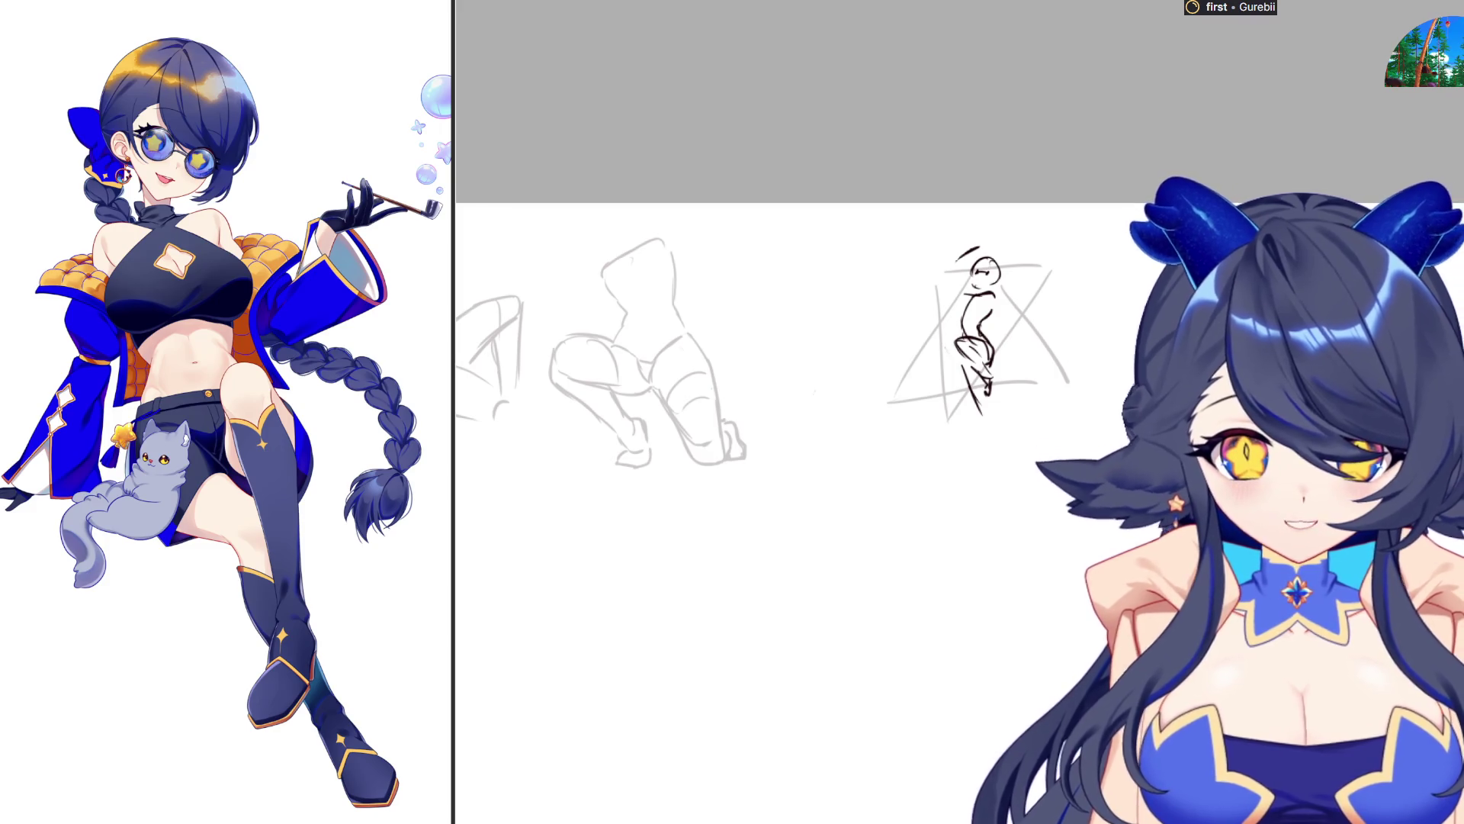
Move the head slightly lower-right, draw a raised arm from the shoulder, then clear the sketches
{"action": "key", "text": "ctrl+t"}
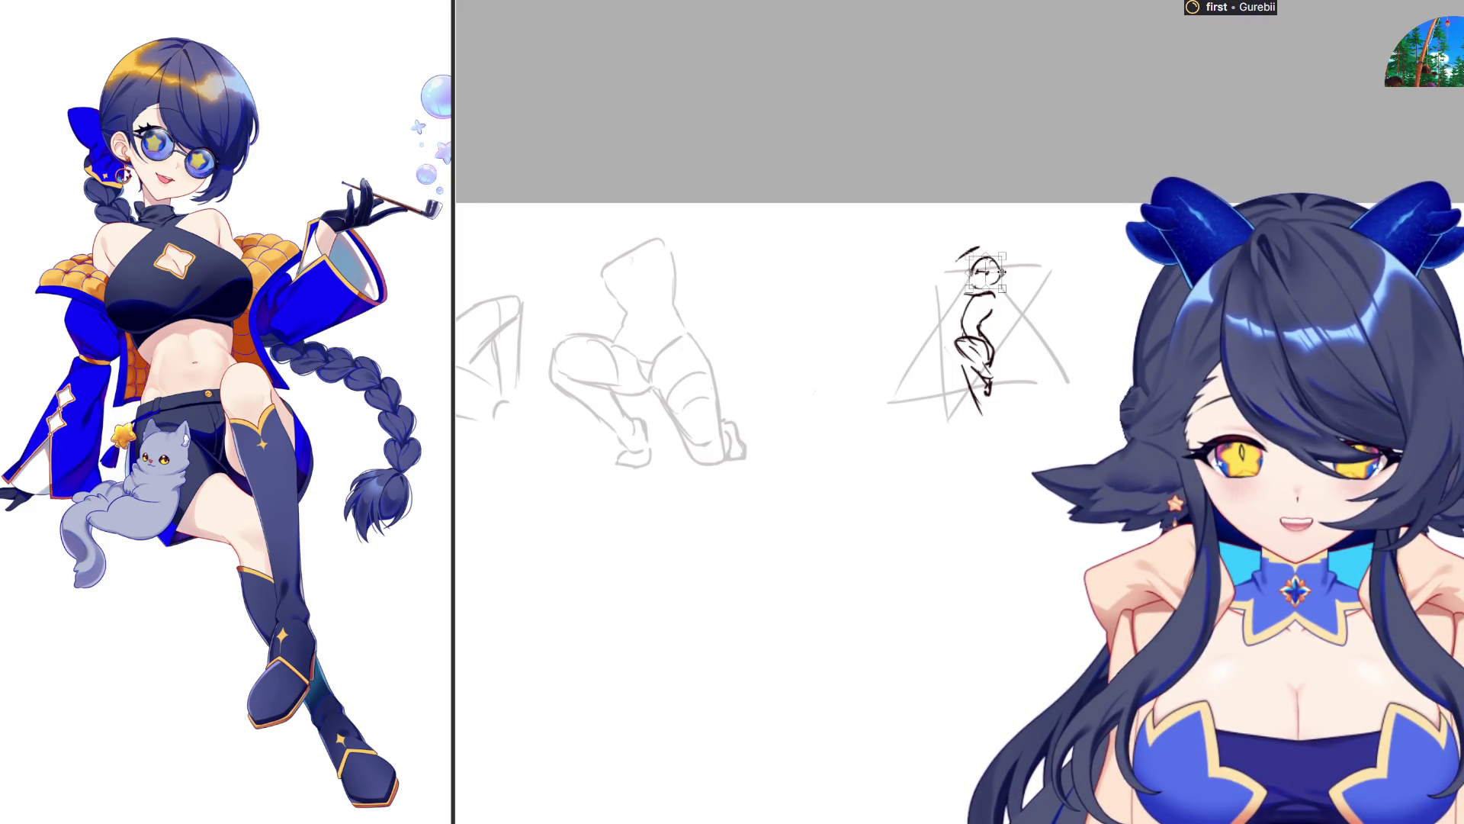
{"action": "left_click_drag", "start_coordinate": [995, 271], "coordinate": [1022, 284]}
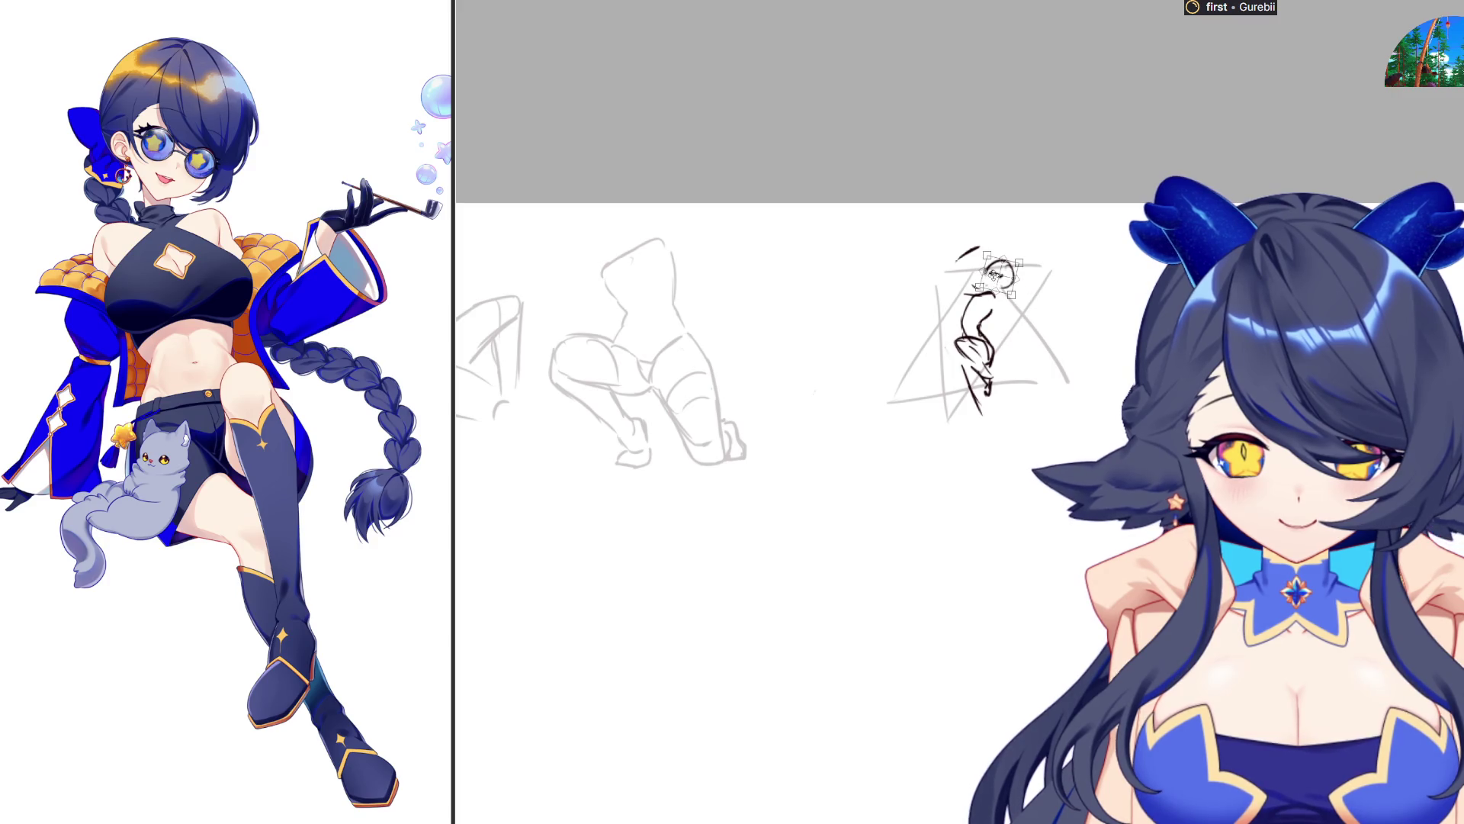
{"action": "key", "text": "Return"}
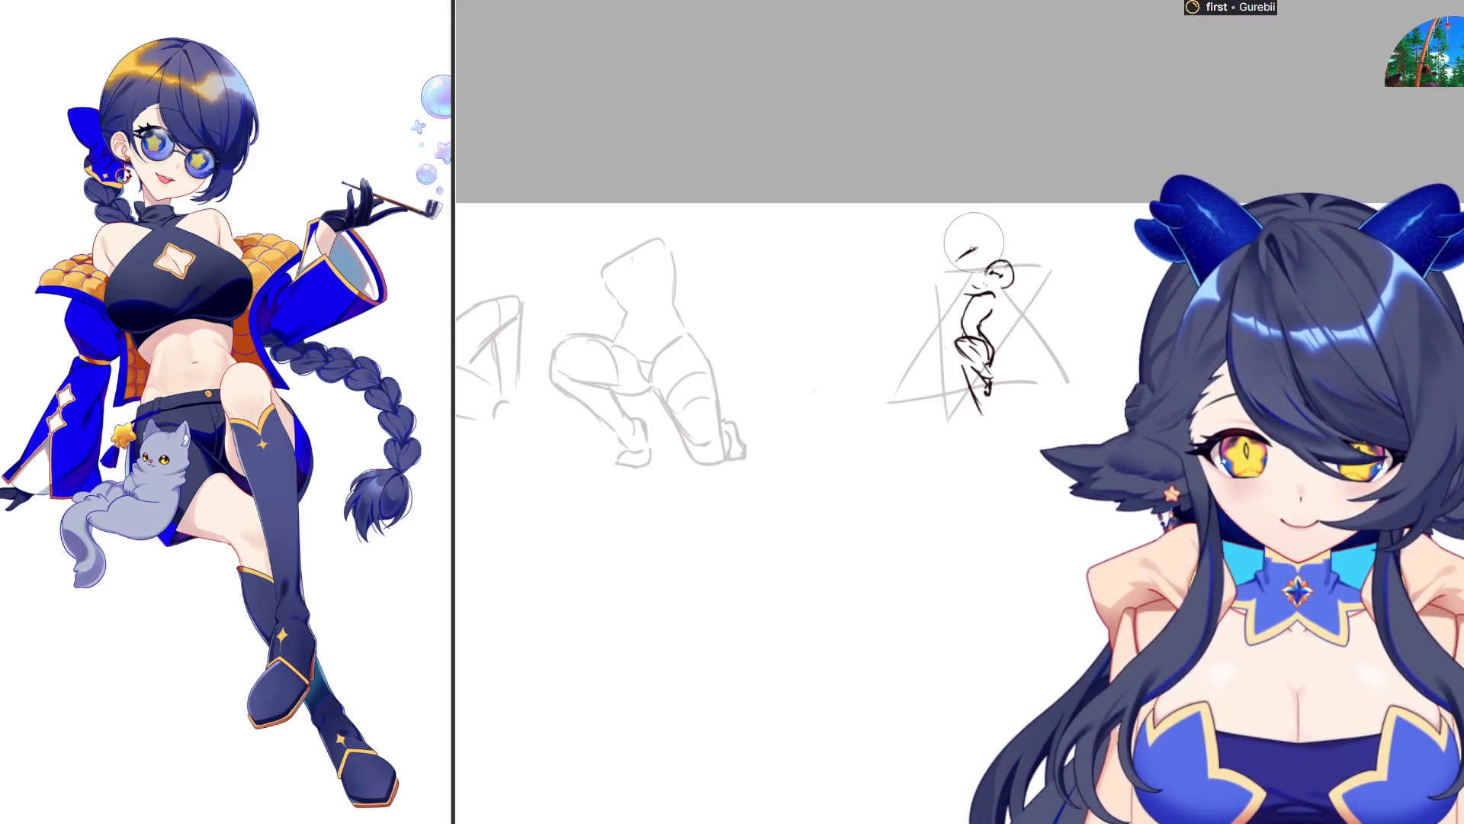
{"action": "mouse_move", "coordinate": [993, 305]}
{"action": "left_mouse_down"}
{"action": "mouse_move", "coordinate": [1030, 275]}
{"action": "mouse_move", "coordinate": [1005, 250]}
{"action": "mouse_move", "coordinate": [963, 303]}
{"action": "mouse_move", "coordinate": [1034, 243]}
{"action": "left_mouse_up"}
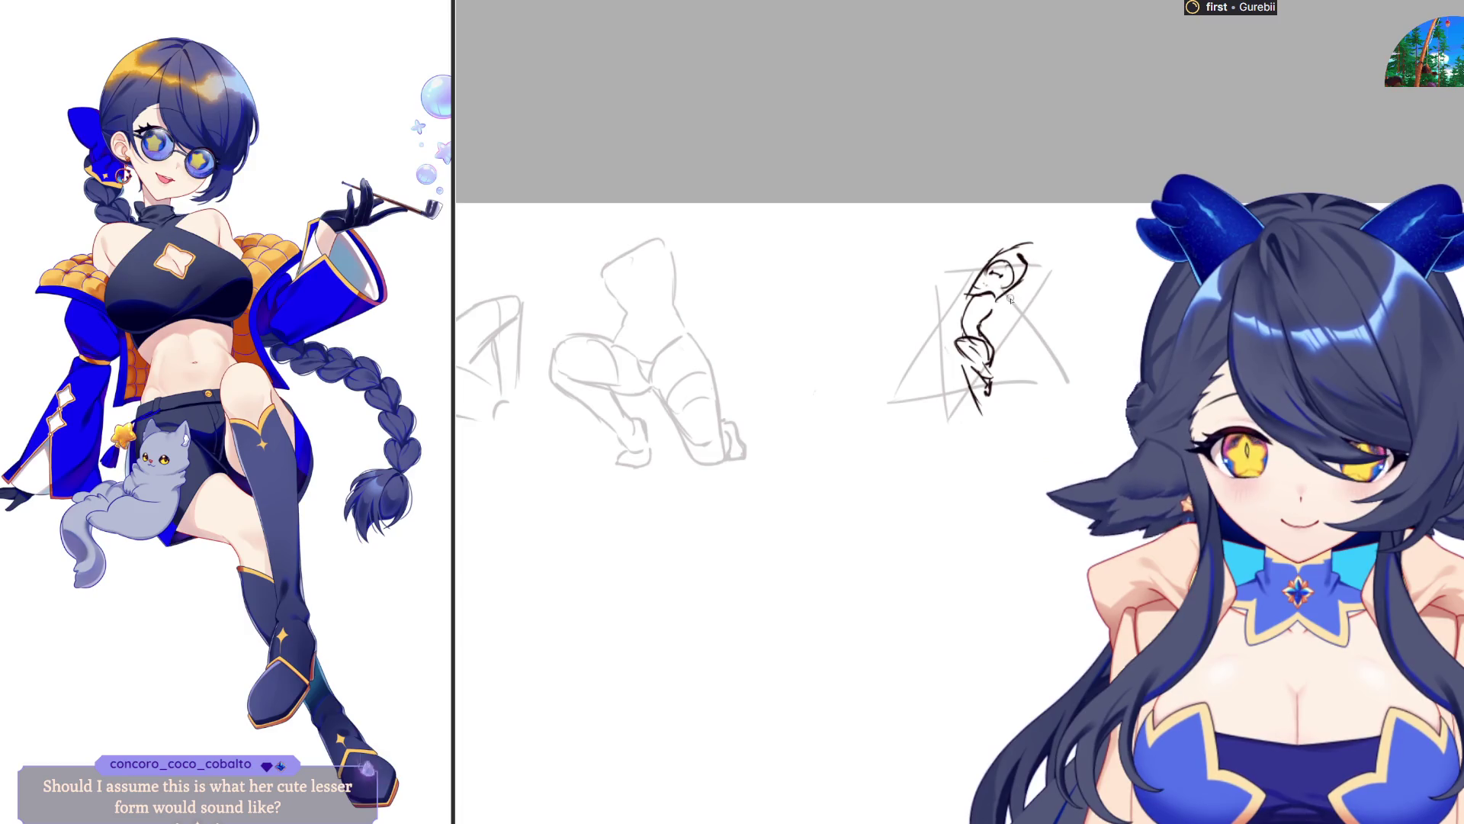
{"action": "key", "text": "Delete"}
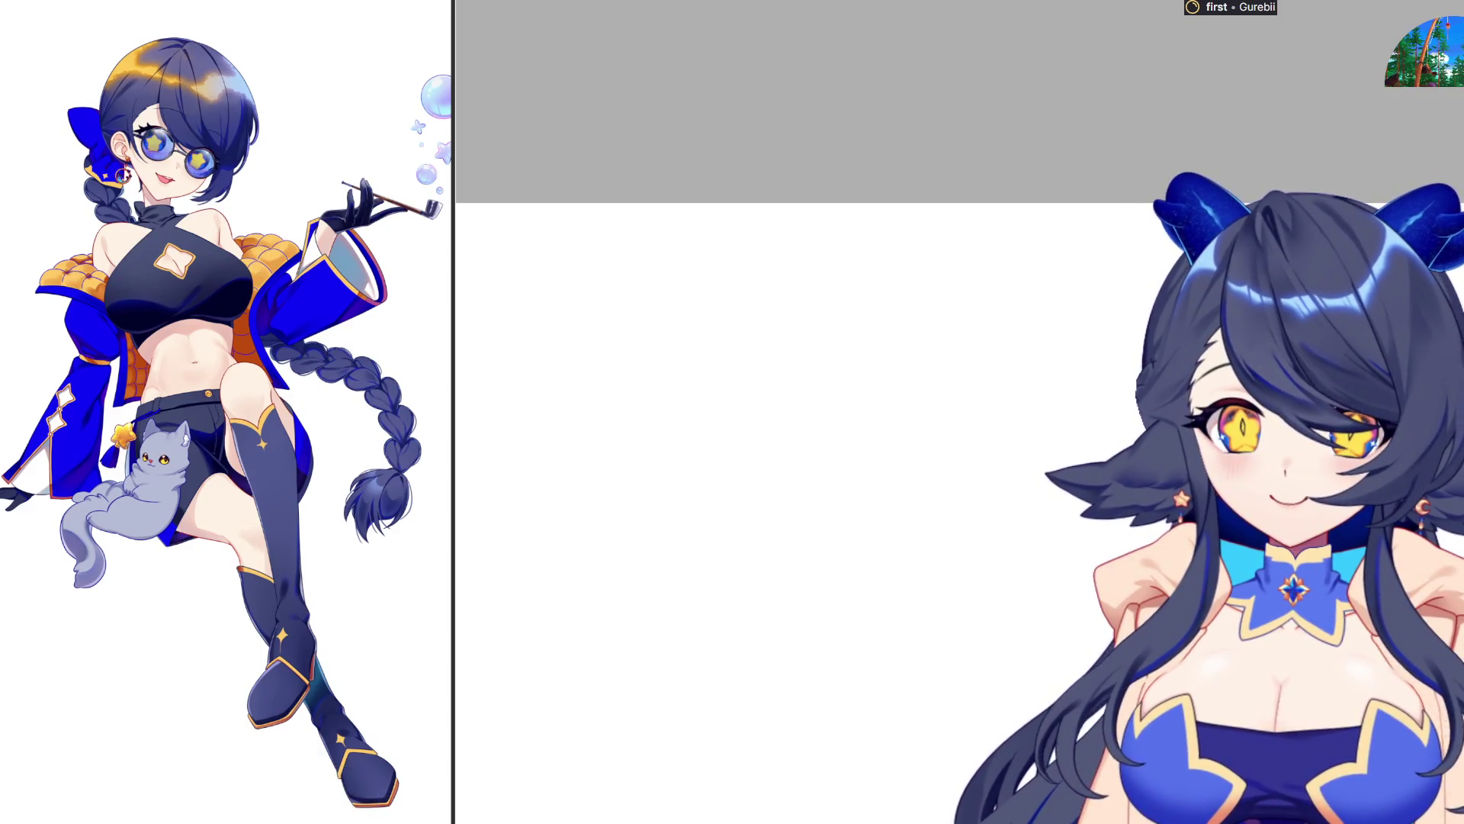
{"action": "key", "text": "ctrl+z"}
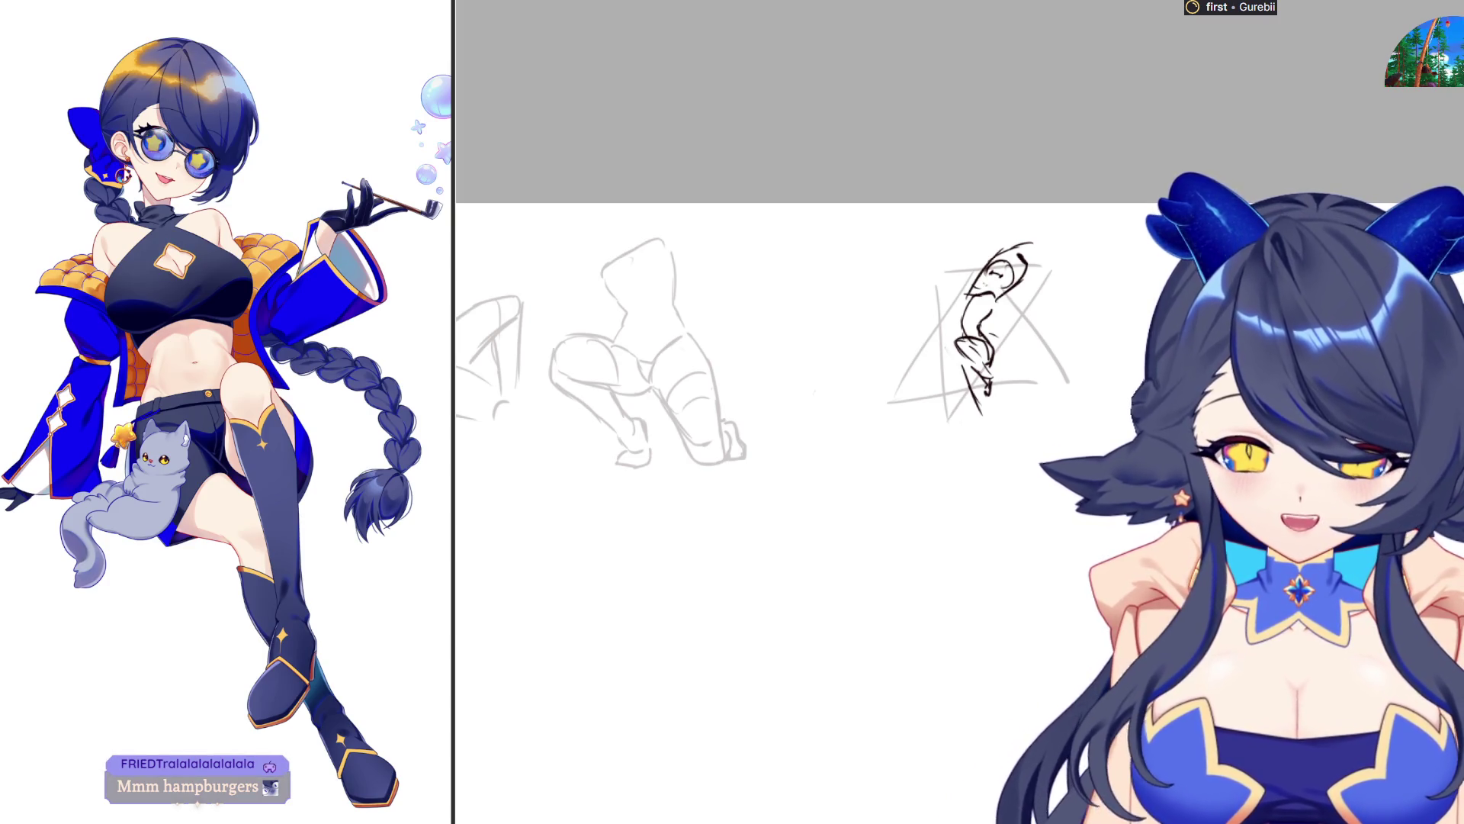
{"action": "mouse_move", "coordinate": [810, 483]}
{"action": "left_mouse_down"}
{"action": "mouse_move", "coordinate": [807, 551]}
{"action": "mouse_move", "coordinate": [839, 545]}
{"action": "left_mouse_up"}
Close the doodle's shape with a second stroke and add a hand to the figure
{"action": "mouse_move", "coordinate": [812, 495]}
{"action": "left_mouse_down"}
{"action": "mouse_move", "coordinate": [841, 546]}
{"action": "mouse_move", "coordinate": [774, 537]}
{"action": "mouse_move", "coordinate": [836, 505]}
{"action": "mouse_move", "coordinate": [850, 521]}
{"action": "mouse_move", "coordinate": [836, 534]}
{"action": "left_mouse_up"}
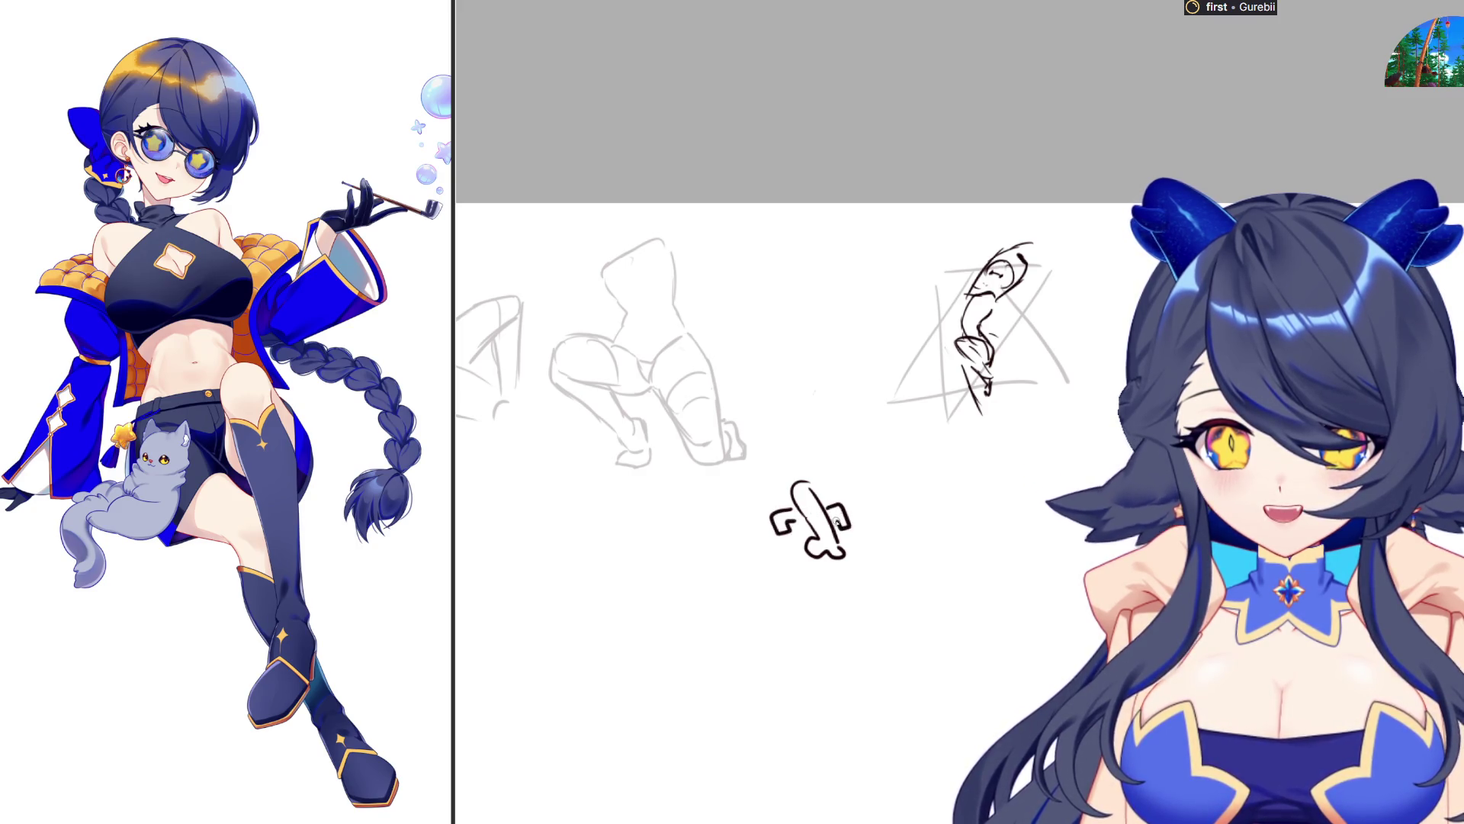
{"action": "mouse_move", "coordinate": [790, 479]}
{"action": "left_mouse_down"}
{"action": "mouse_move", "coordinate": [773, 494]}
{"action": "mouse_move", "coordinate": [807, 481]}
{"action": "mouse_move", "coordinate": [782, 473]}
{"action": "mouse_move", "coordinate": [769, 491]}
{"action": "mouse_move", "coordinate": [814, 474]}
{"action": "mouse_move", "coordinate": [801, 499]}
{"action": "mouse_move", "coordinate": [810, 488]}
{"action": "left_mouse_up"}
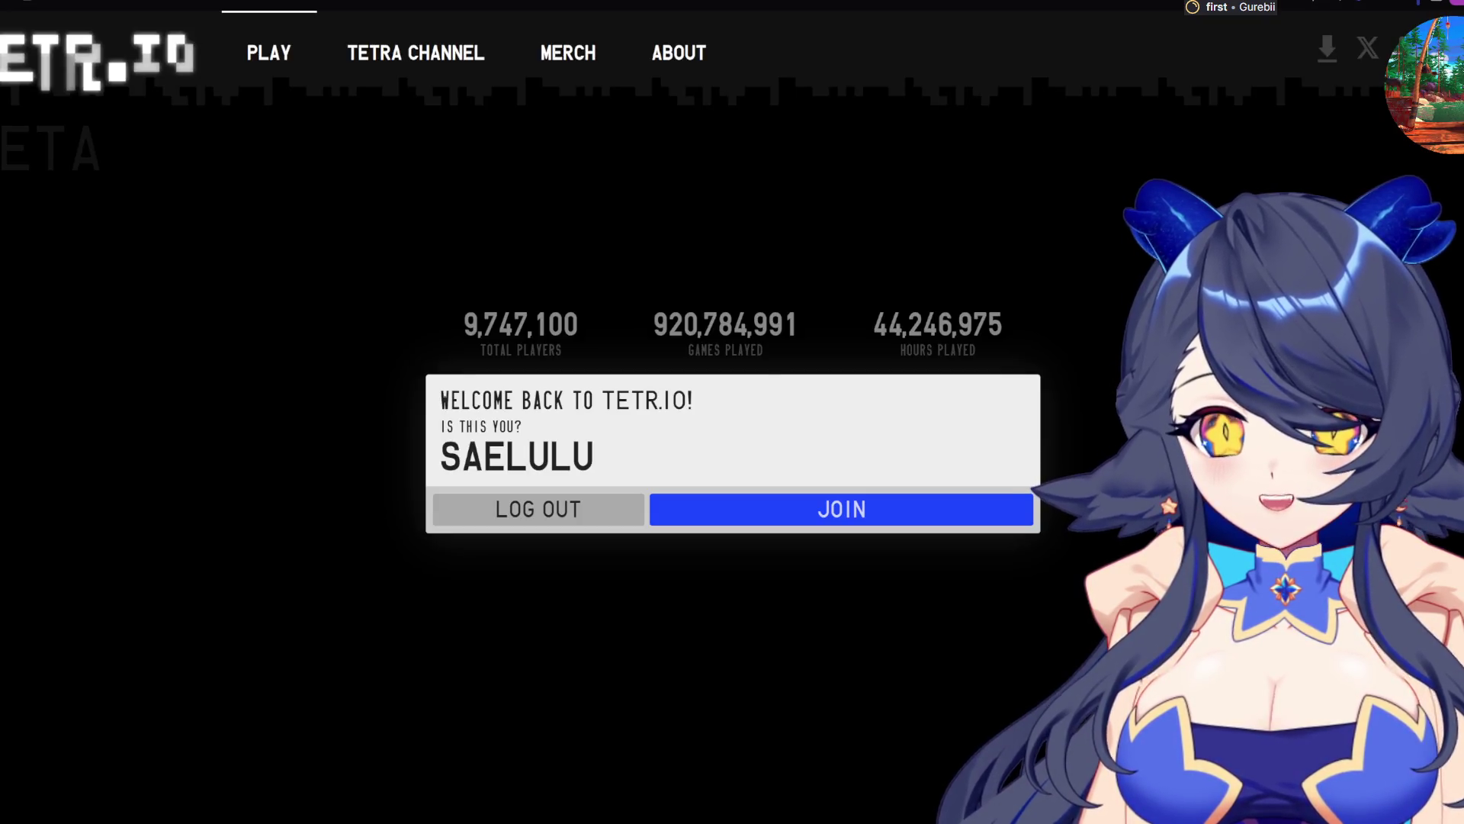
JOIN as the returning player, choose 'Nah, not now', then Multiplayer > Quick Play and START
{"action": "left_click", "coordinate": [882, 510]}
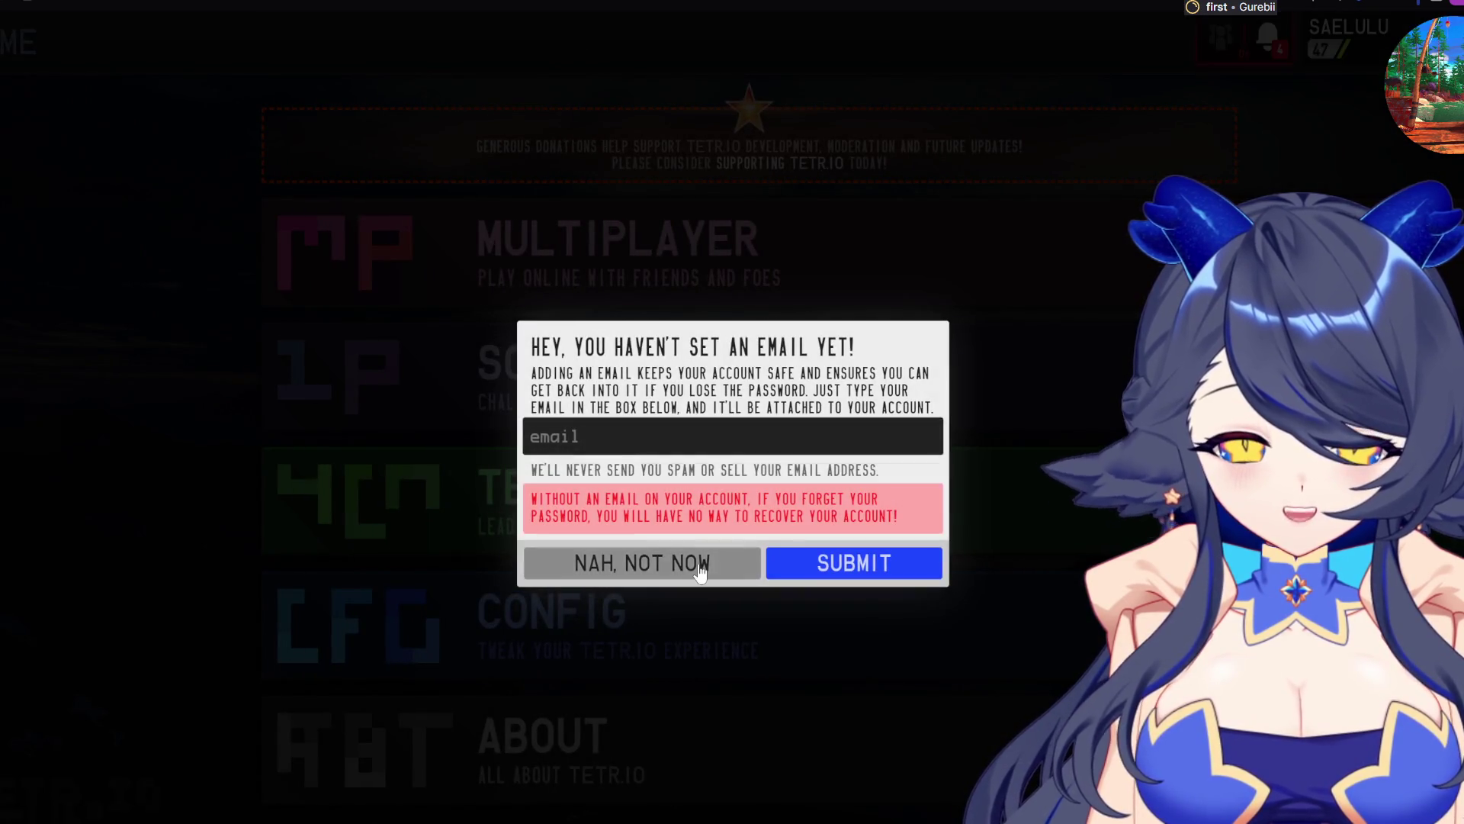
{"action": "left_click", "coordinate": [700, 571]}
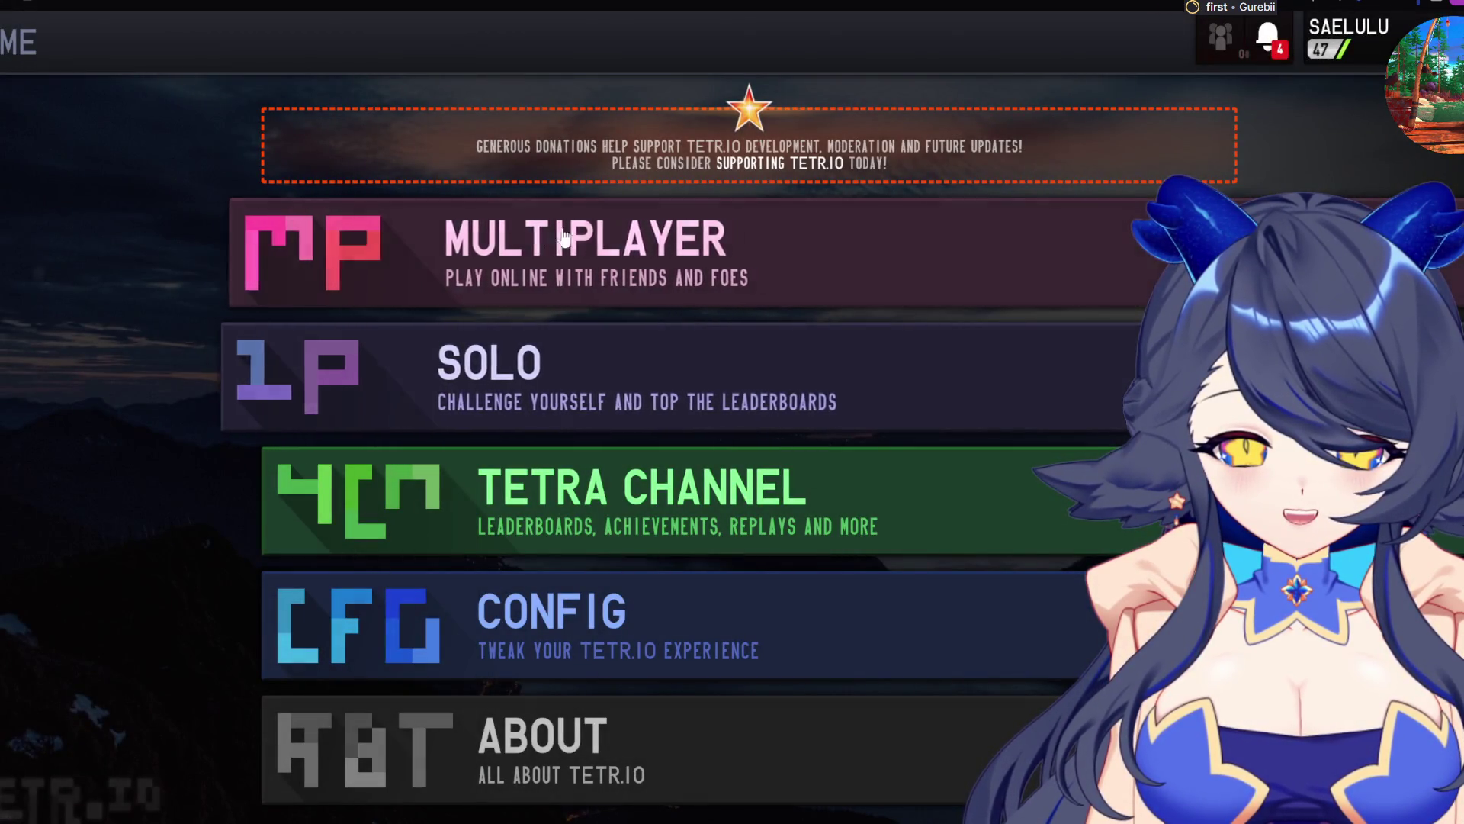
{"action": "left_click", "coordinate": [565, 238]}
{"action": "left_click", "coordinate": [568, 243]}
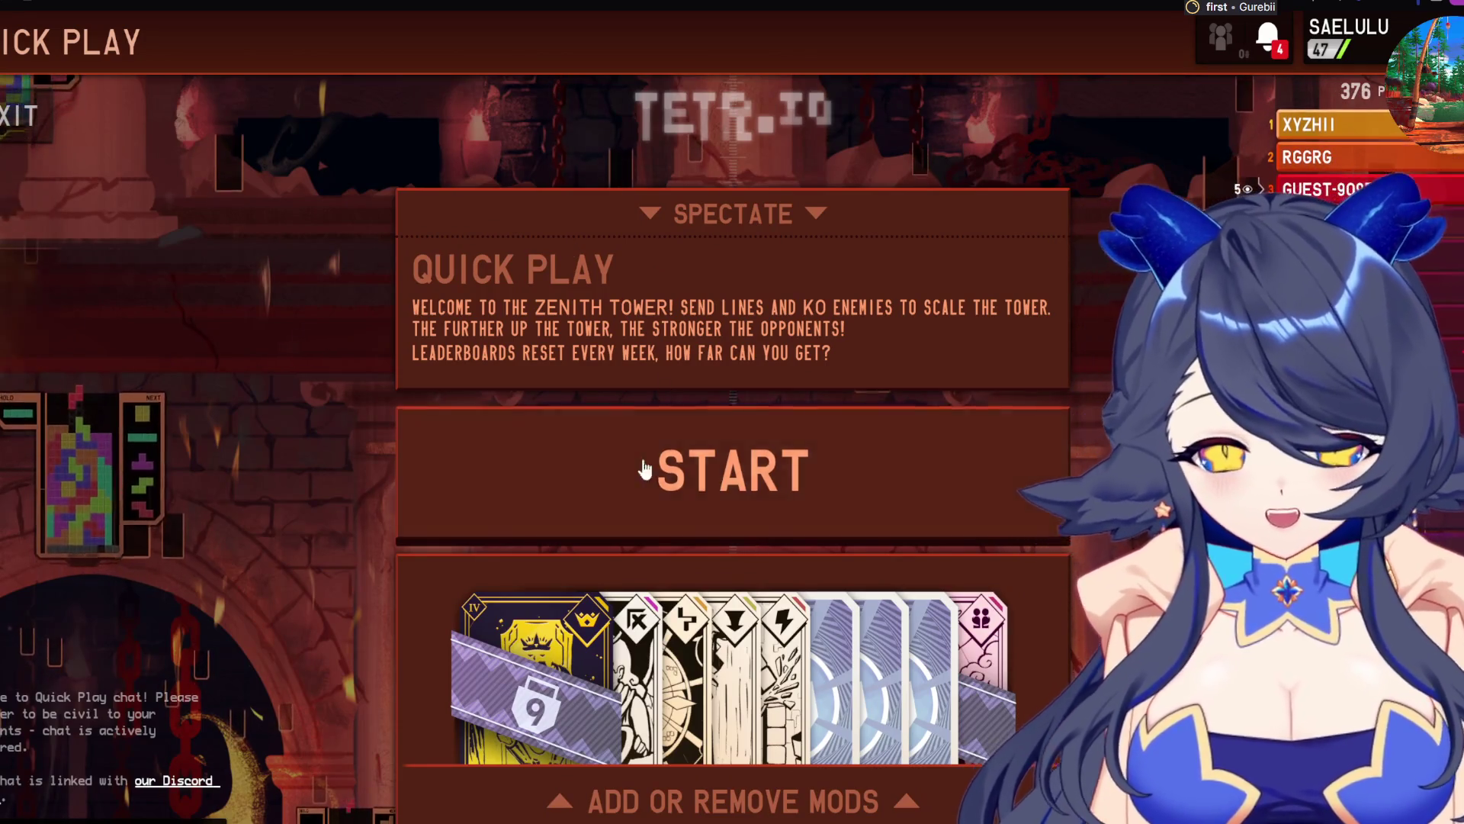
{"action": "left_click", "coordinate": [645, 469]}
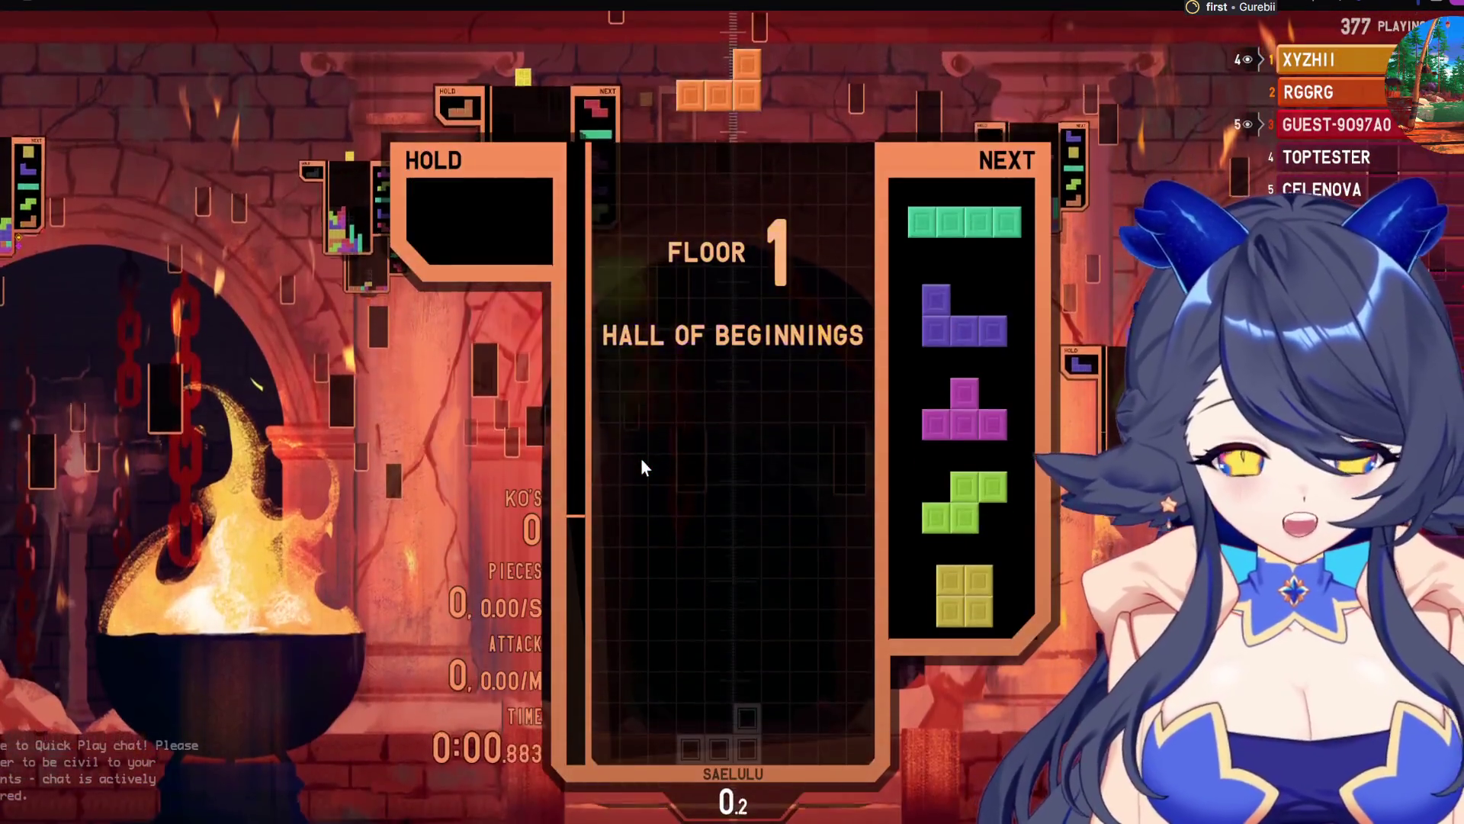
Stack the opening L, I, J, T, S and O pieces
{"action": "key", "text": "Left"}
{"action": "key", "text": "Left"}
{"action": "key", "text": "Left"}
{"action": "key", "text": "space"}
{"action": "key", "text": "space"}
{"action": "key", "text": "space"}
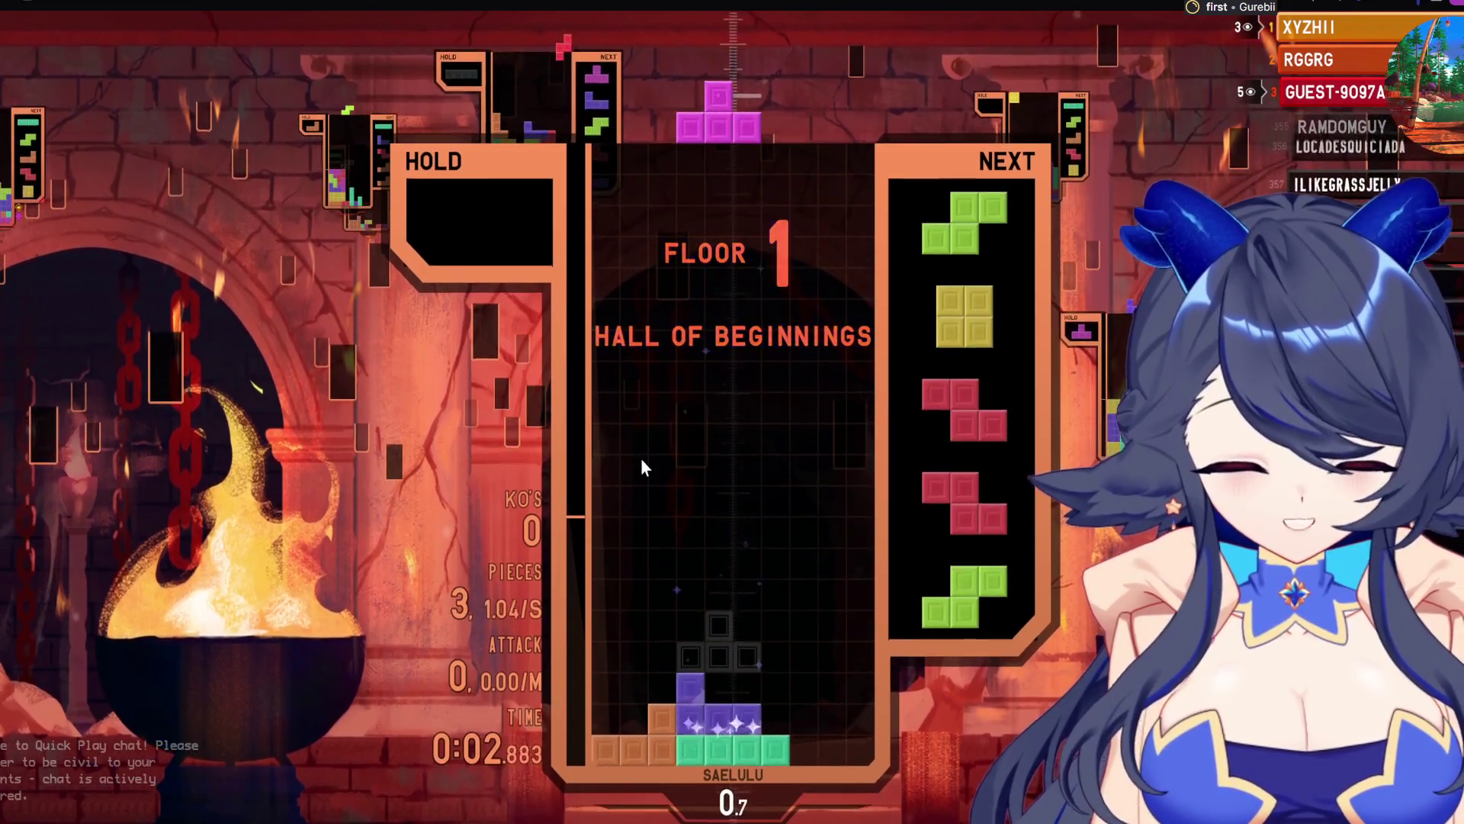
{"action": "key", "text": "Left"}
{"action": "key", "text": "Left"}
{"action": "key", "text": "Left"}
{"action": "key", "text": "Up"}
{"action": "key", "text": "space"}
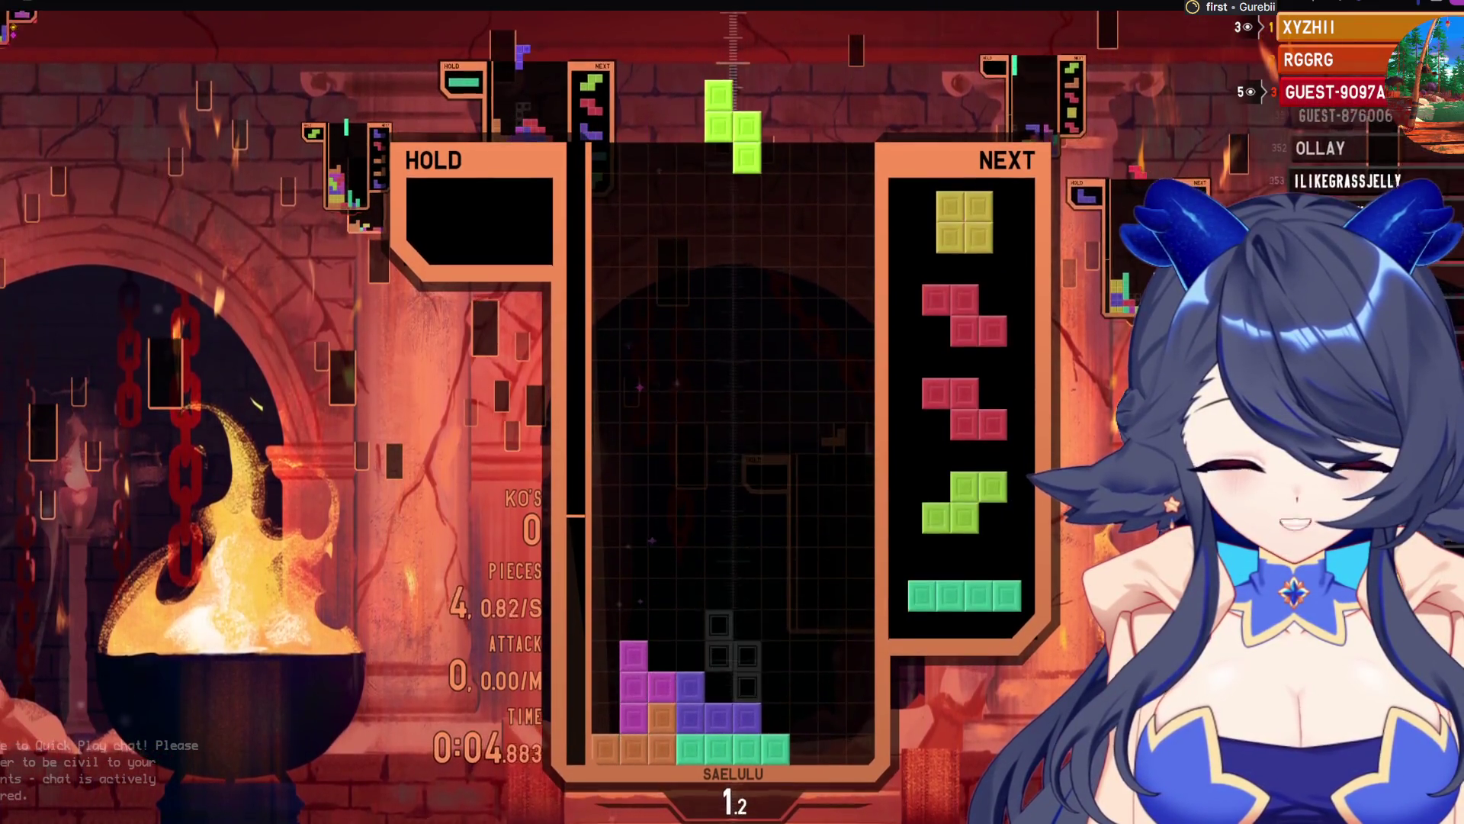
{"action": "key", "text": "Left"}
{"action": "key", "text": "space"}
{"action": "key", "text": "Right"}
Lock two Z pieces and an S on the right and stand the I at left
{"action": "key", "text": "Right"}
{"action": "key", "text": "Right"}
{"action": "key", "text": "space"}
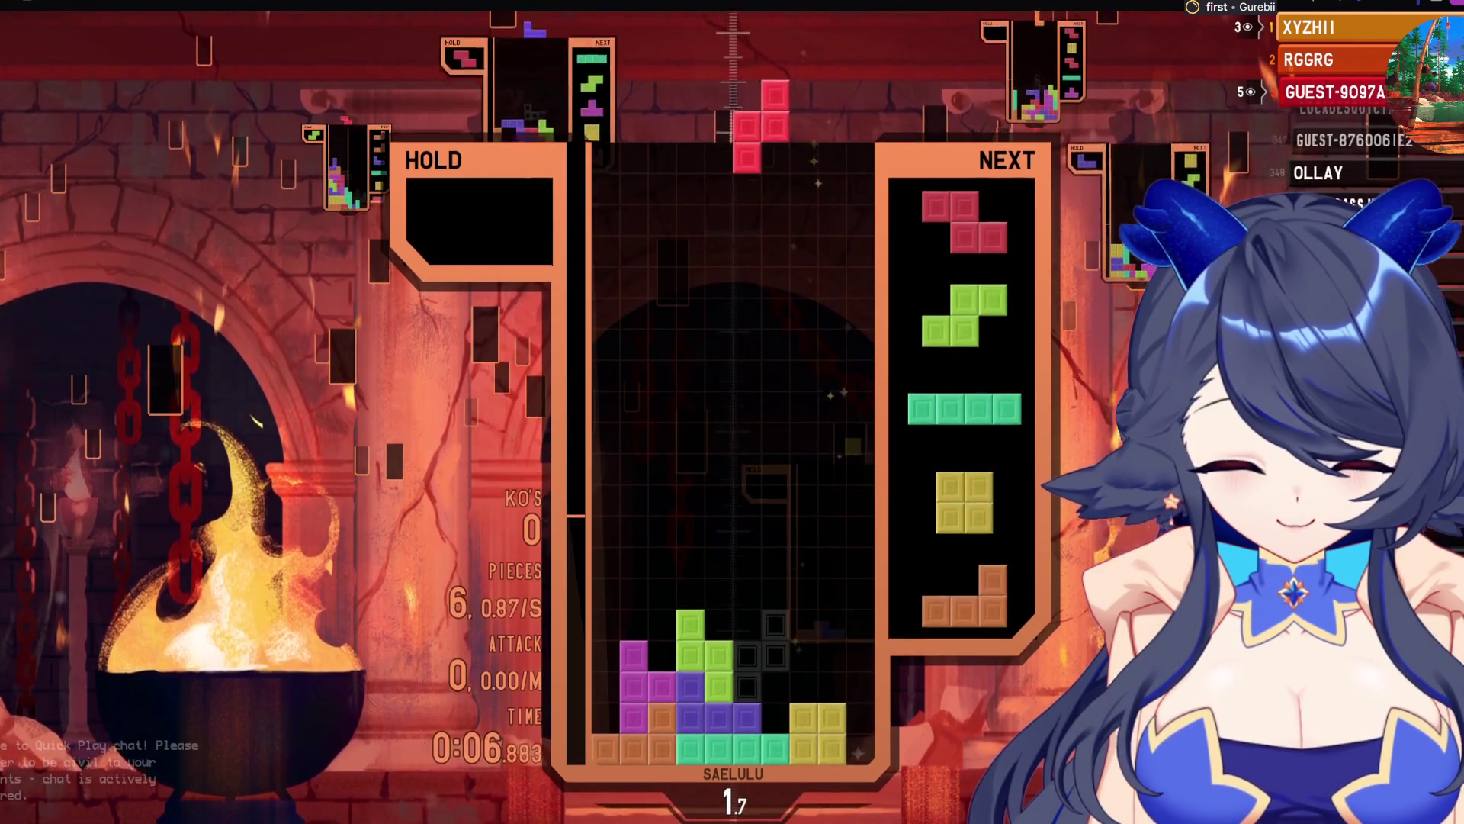
{"action": "key", "text": "space"}
{"action": "key", "text": "Up"}
{"action": "key", "text": "Right"}
{"action": "key", "text": "Right"}
{"action": "key", "text": "space"}
{"action": "key", "text": "Right"}
{"action": "key", "text": "space"}
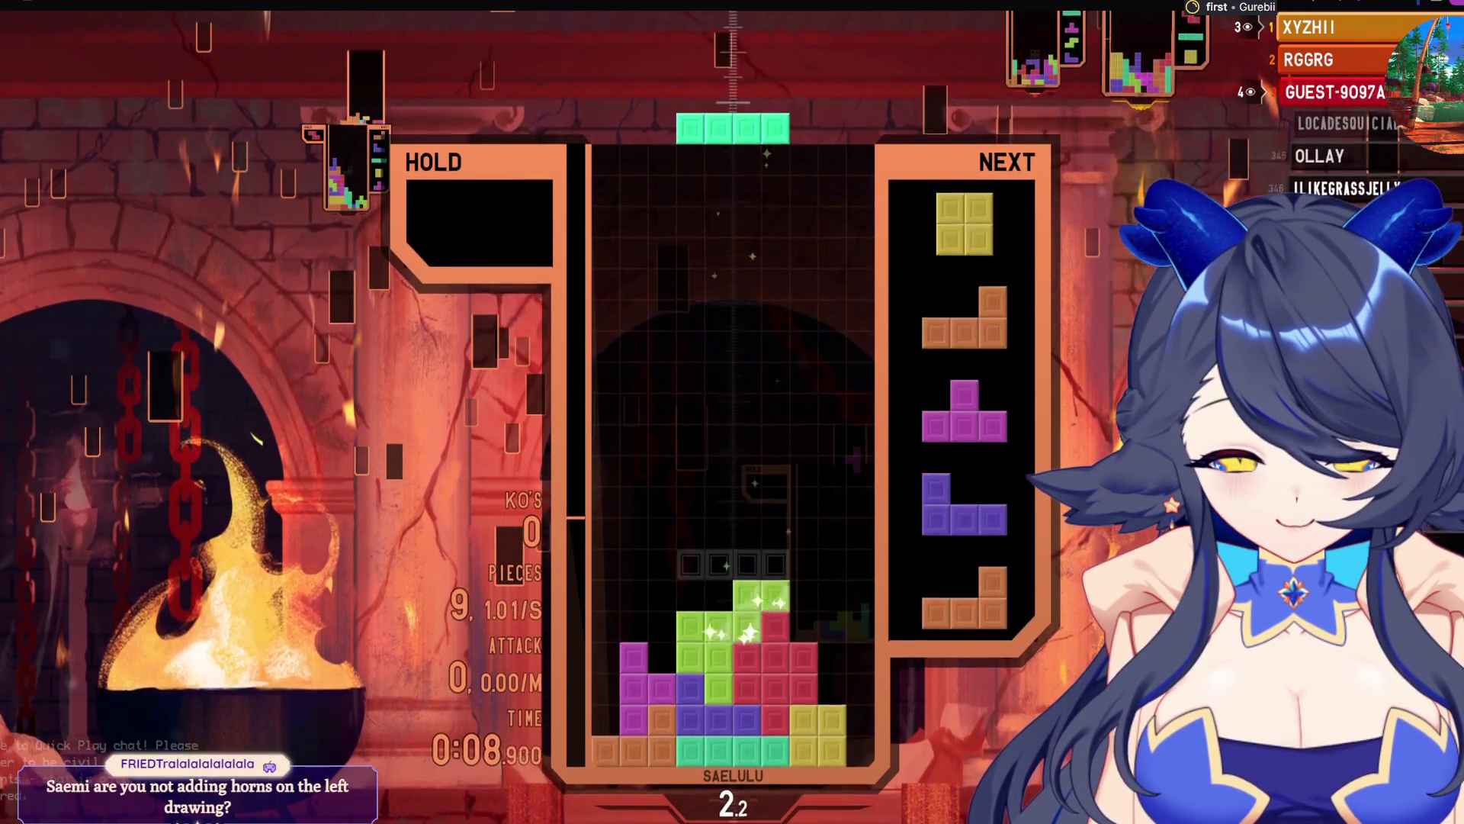
{"action": "key", "text": "z"}
{"action": "key", "text": "Left"}
{"action": "key", "text": "Left"}
{"action": "key", "text": "Left"}
{"action": "key", "text": "space"}
Hold the O, drop the L at the right wall for a triple, then place T, O and L on the left
{"action": "key", "text": "Right"}
{"action": "key", "text": "Right"}
{"action": "key", "text": "Right"}
{"action": "key", "text": "c"}
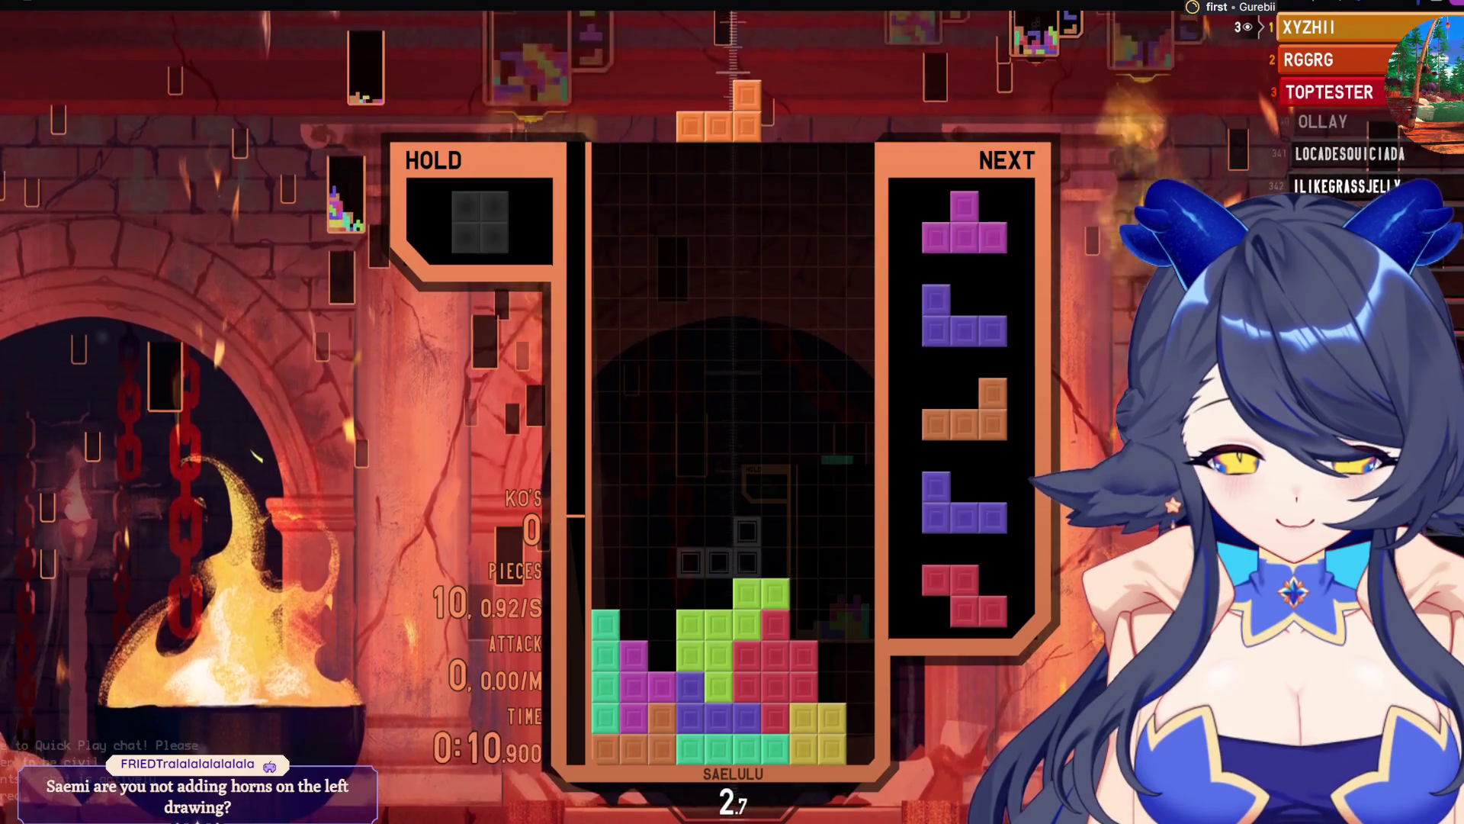
{"action": "key", "text": "z"}
{"action": "key", "text": "Right"}
{"action": "key", "text": "Right"}
{"action": "key", "text": "Right"}
{"action": "key", "text": "space"}
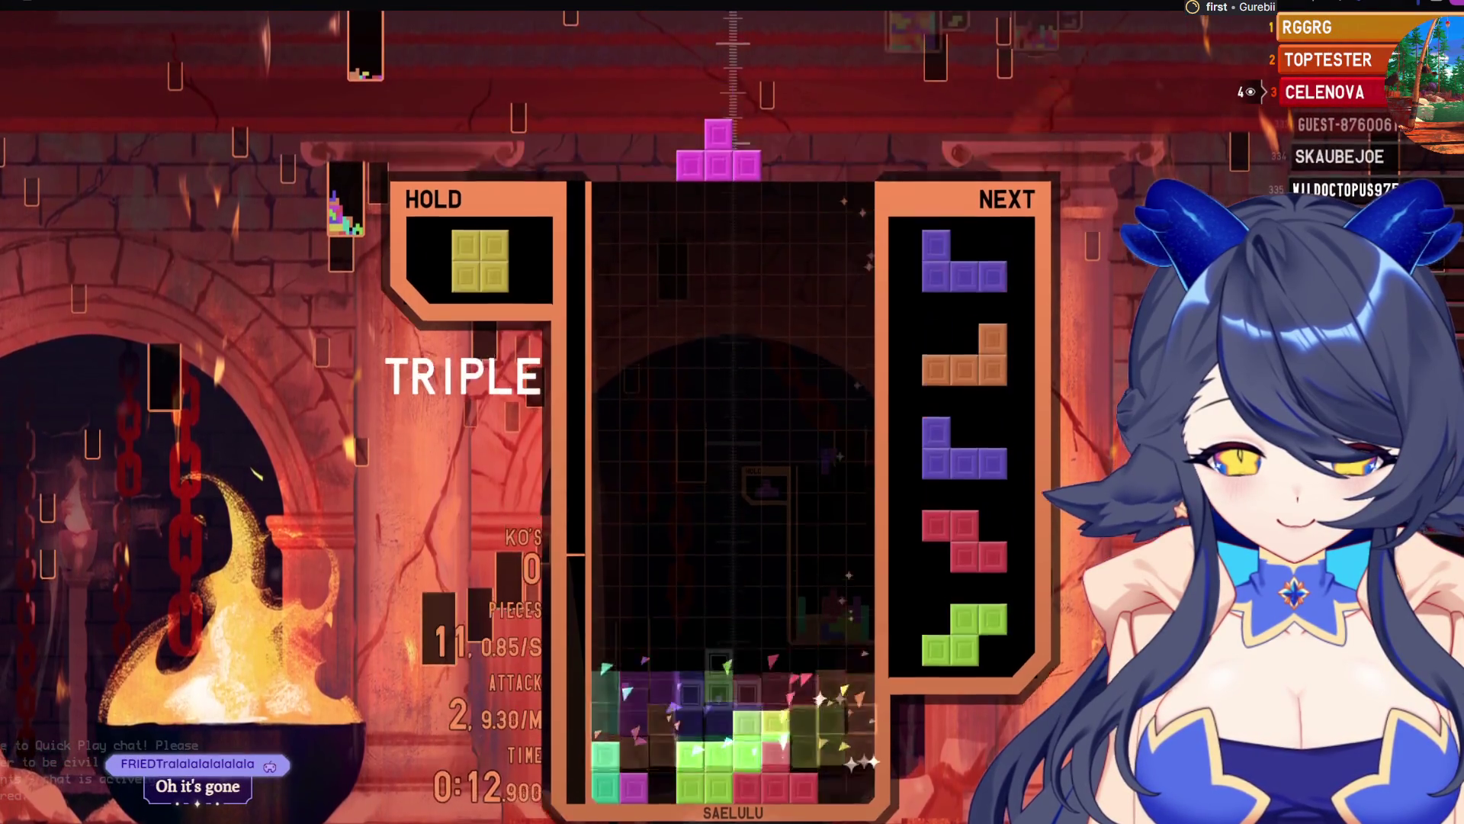
{"action": "key", "text": "z"}
{"action": "key", "text": "Left"}
{"action": "key", "text": "Left"}
{"action": "key", "text": "space"}
{"action": "key", "text": "c"}
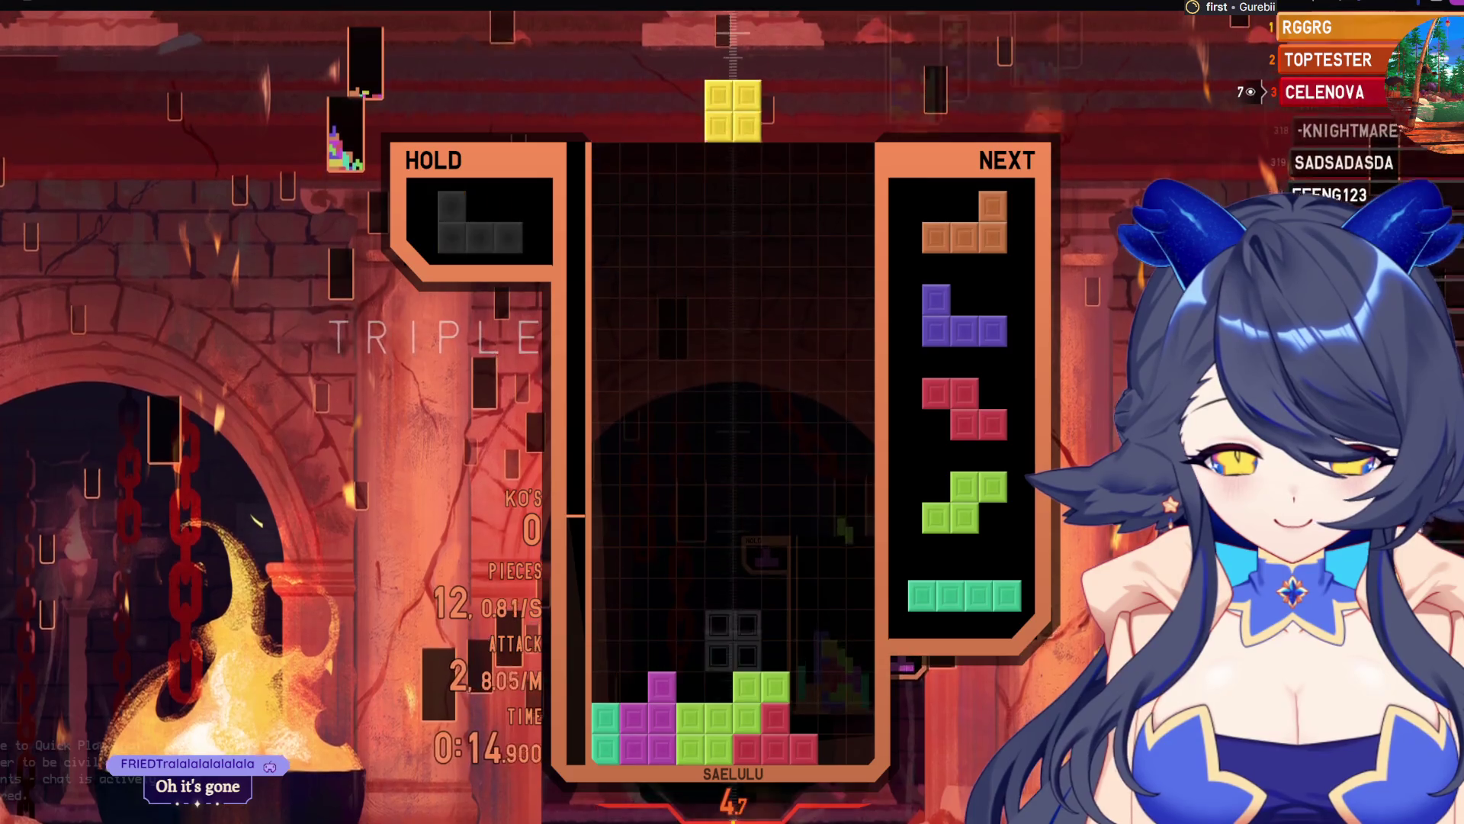
{"action": "key", "text": "Left"}
{"action": "key", "text": "Left"}
{"action": "key", "text": "Left"}
{"action": "key", "text": "space"}
{"action": "key", "text": "x"}
{"action": "key", "text": "Left"}
{"action": "key", "text": "space"}
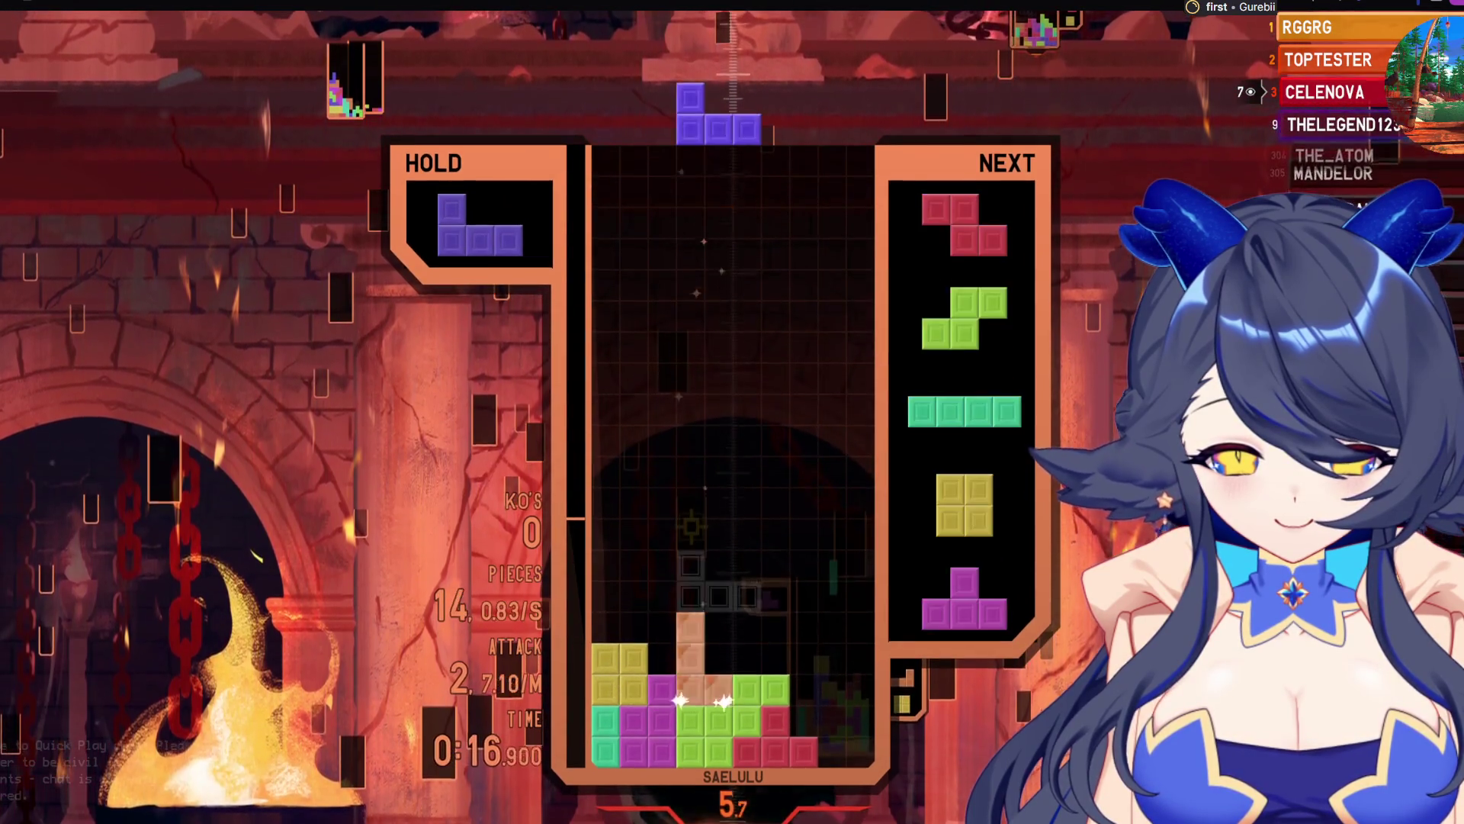
Flip the J onto the left wall, clear a single with the Z, then stack J, I, O and T, holding the I
{"action": "key", "text": "z"}
{"action": "key", "text": "z"}
{"action": "key", "text": "Left"}
{"action": "key", "text": "Left"}
{"action": "key", "text": "Left"}
{"action": "key", "text": "space"}
{"action": "key", "text": "Right"}
{"action": "key", "text": "Right"}
{"action": "key", "text": "Right"}
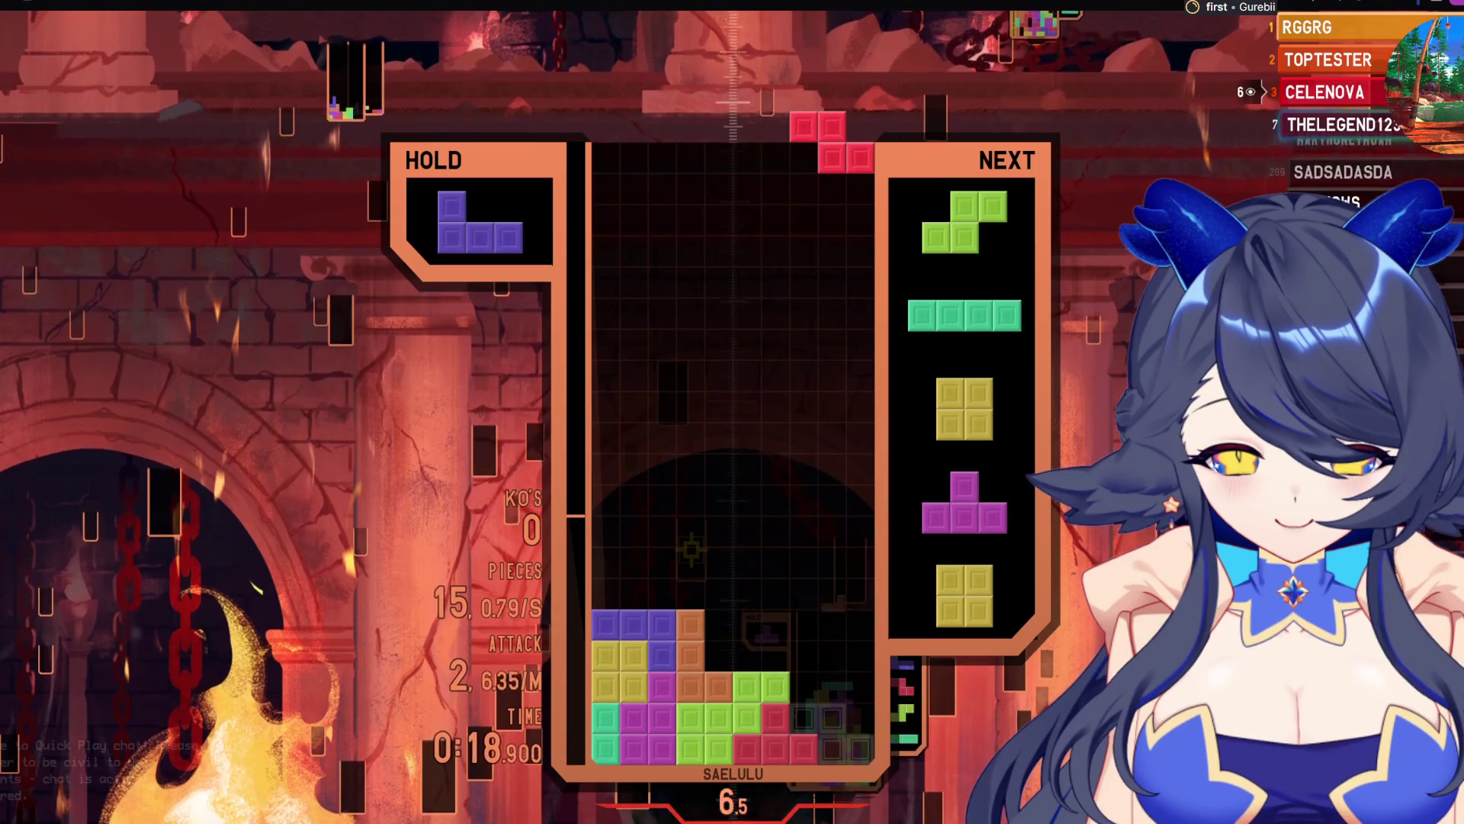
{"action": "key", "text": "space"}
{"action": "key", "text": "c"}
{"action": "key", "text": "Right"}
{"action": "key", "text": "Right"}
{"action": "key", "text": "space"}
{"action": "key", "text": "Left"}
{"action": "key", "text": "Left"}
{"action": "key", "text": "Left"}
{"action": "key", "text": "space"}
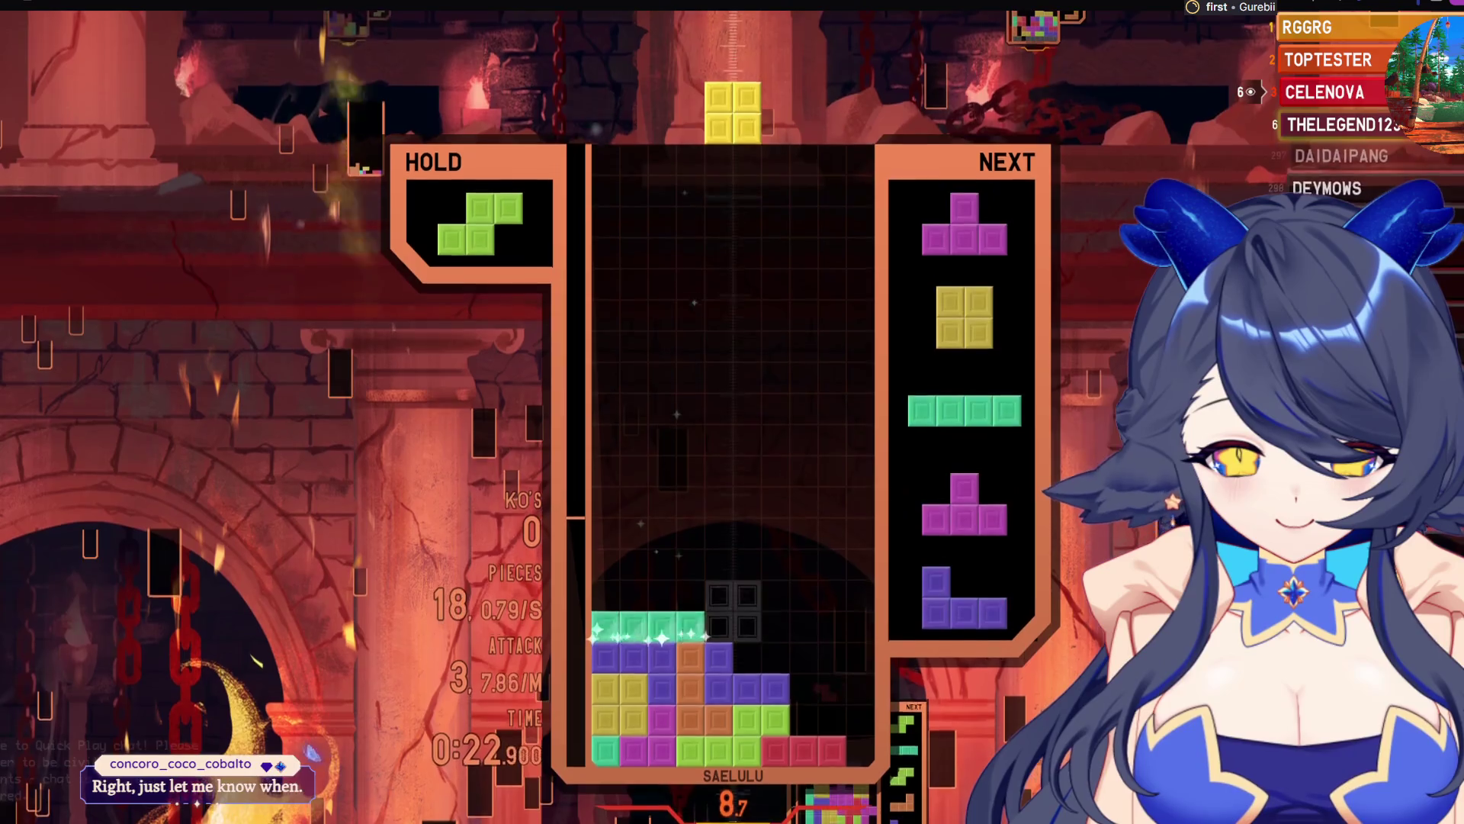
{"action": "key", "text": "Right"}
{"action": "key", "text": "space"}
{"action": "key", "text": "z"}
{"action": "key", "text": "z"}
{"action": "key", "text": "space"}
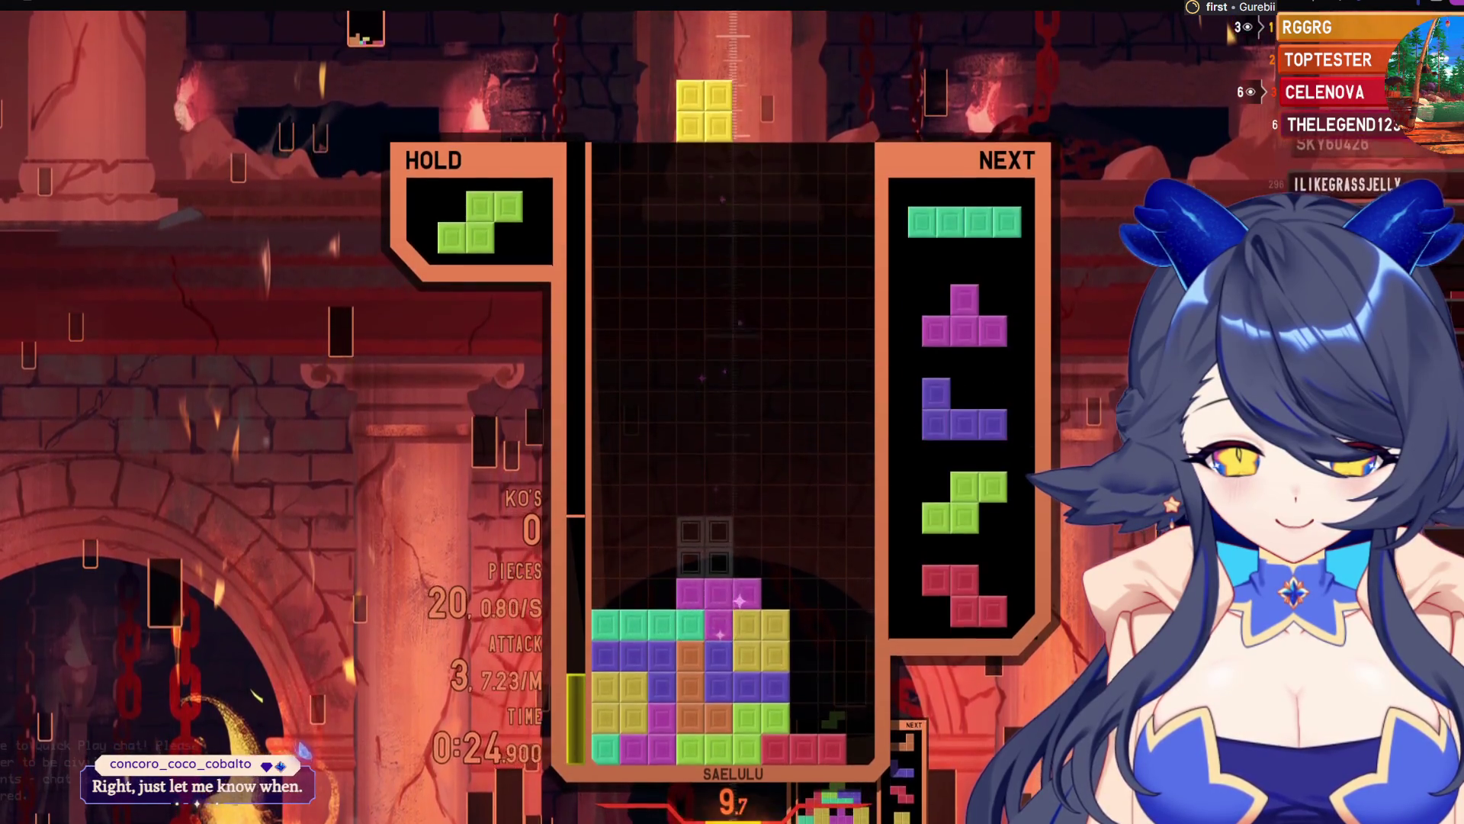
{"action": "key", "text": "Left"}
{"action": "key", "text": "Left"}
{"action": "key", "text": "Left"}
{"action": "key", "text": "space"}
{"action": "key", "text": "c"}
{"action": "key", "text": "Right"}
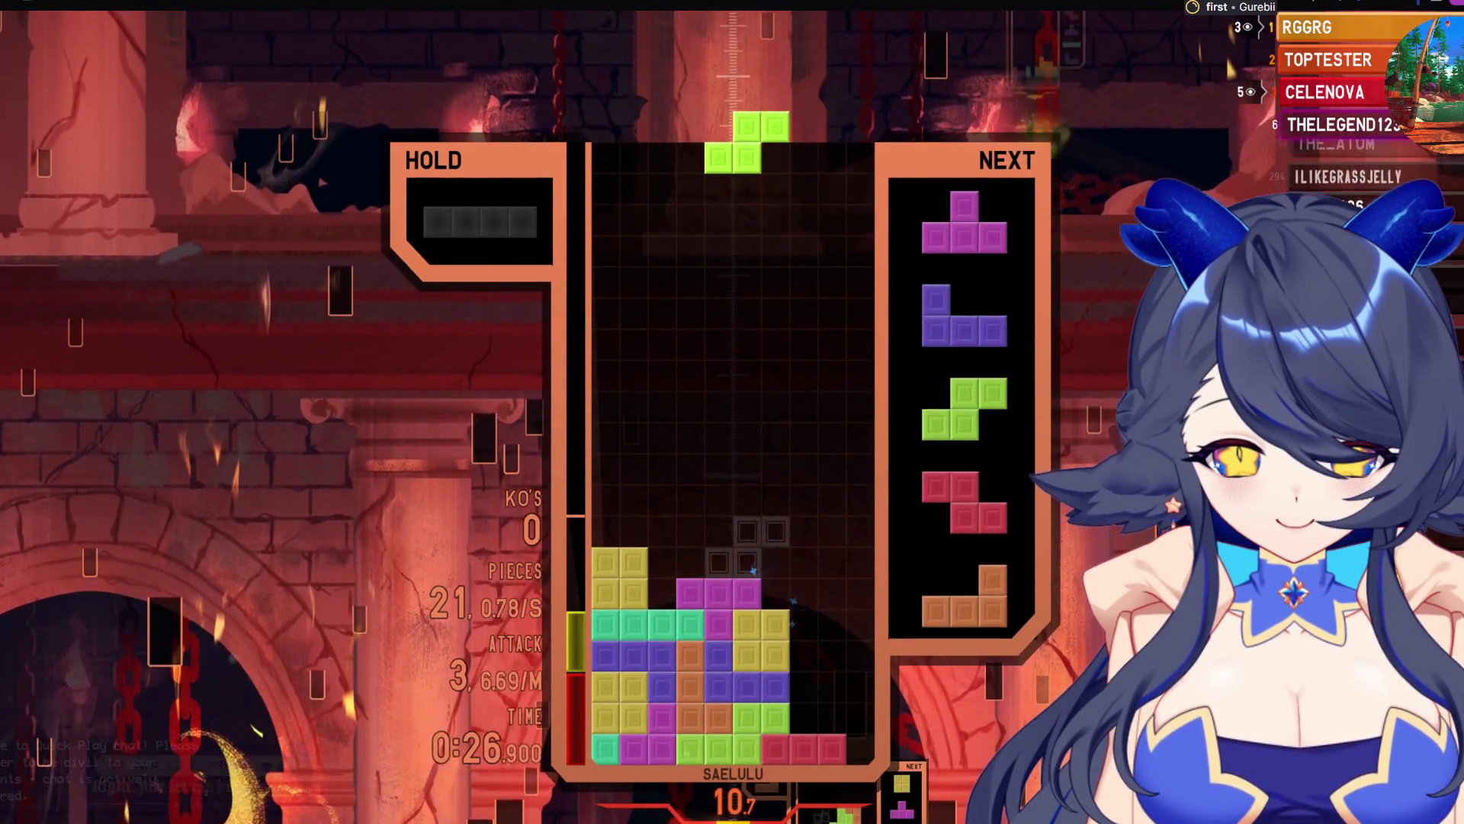
Stand the S at right, place the T, drop the J at the right edge for a double, and hold the Z
{"action": "key", "text": "x"}
{"action": "key", "text": "space"}
{"action": "key", "text": "x"}
{"action": "key", "text": "Left"}
{"action": "key", "text": "Left"}
{"action": "key", "text": "space"}
{"action": "key", "text": "x"}
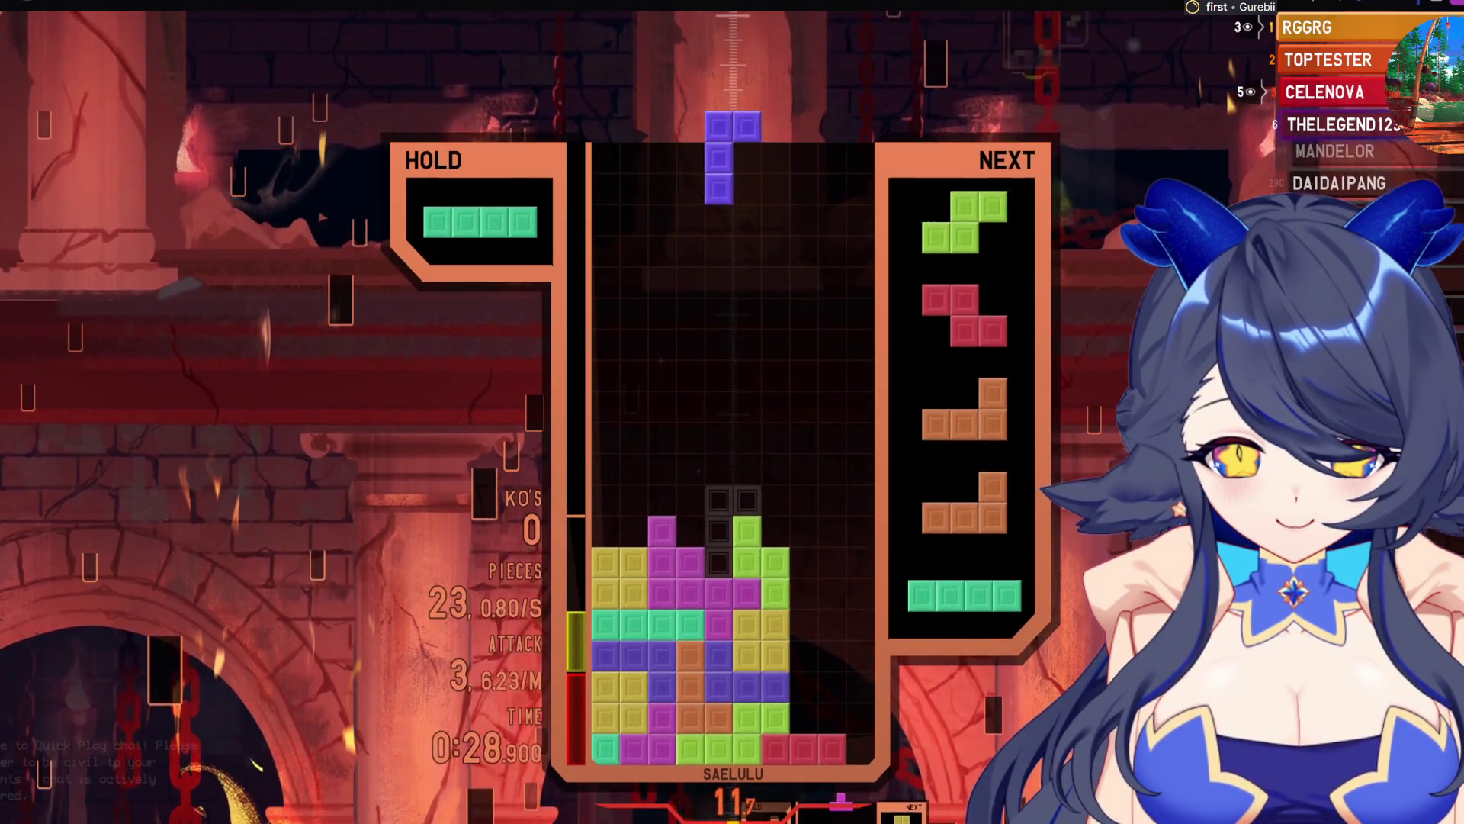
{"action": "key", "text": "x"}
{"action": "key", "text": "Right"}
{"action": "key", "text": "Right"}
{"action": "key", "text": "Right"}
{"action": "key", "text": "space"}
{"action": "key", "text": "x"}
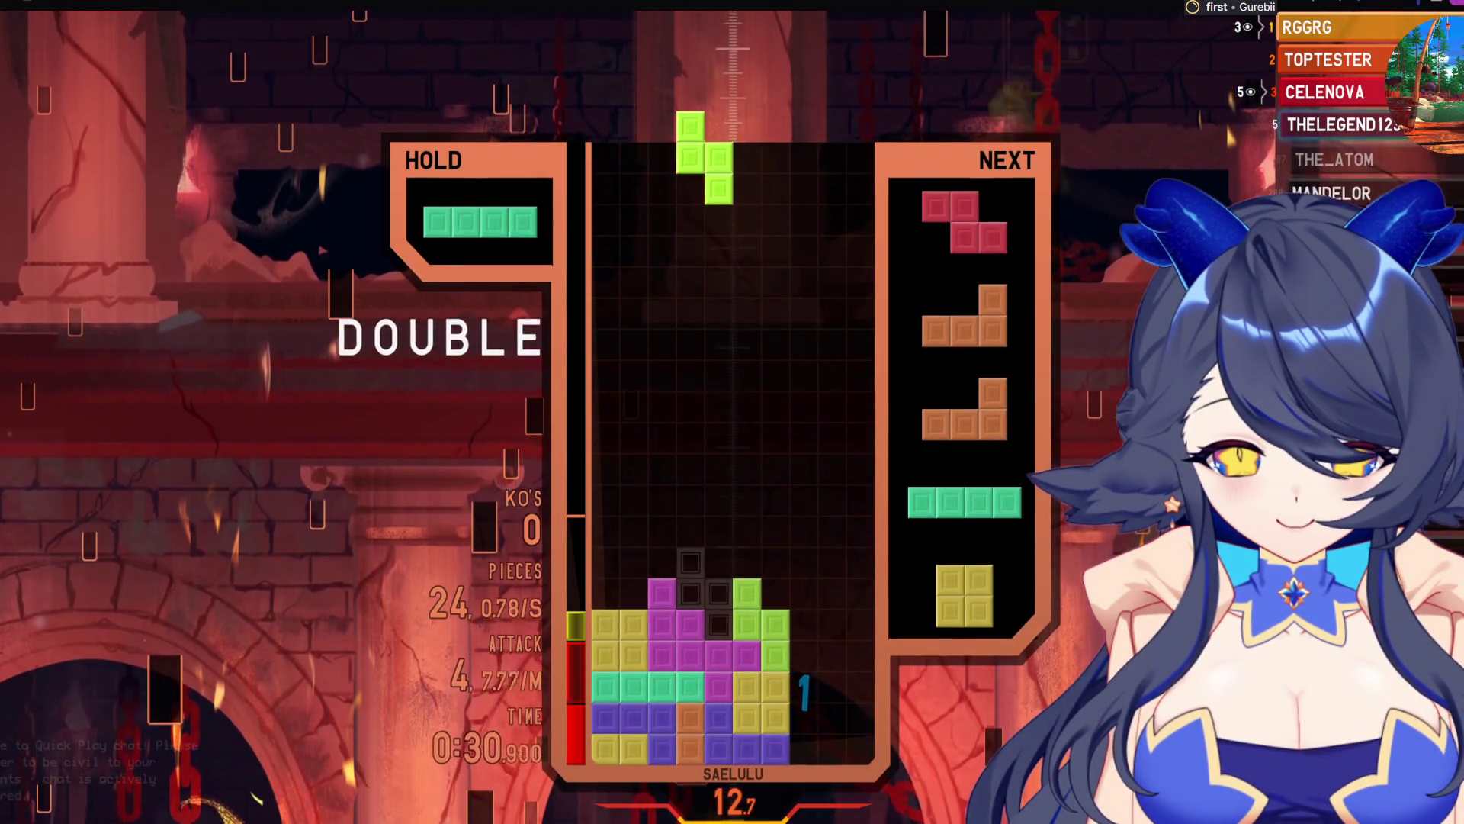
{"action": "key", "text": "space"}
{"action": "key", "text": "c"}
{"action": "key", "text": "x"}
{"action": "key", "text": "Right"}
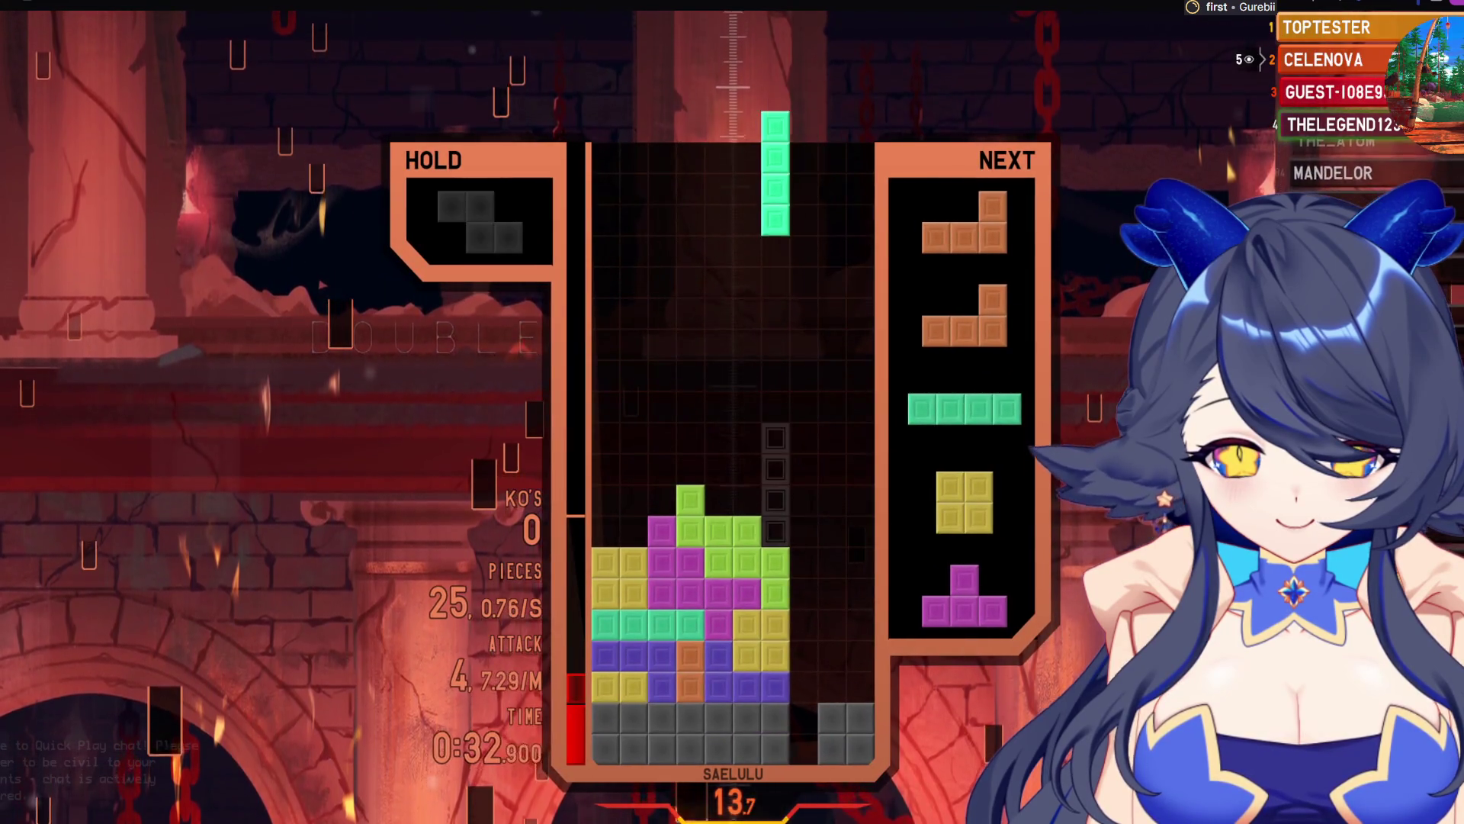
Place the I and L for a single and continue the combo with another L and I
{"action": "key", "text": "space"}
{"action": "key", "text": "x"}
{"action": "key", "text": "Right"}
{"action": "key", "text": "Right"}
{"action": "key", "text": "Right"}
{"action": "key", "text": "space"}
{"action": "key", "text": "x"}
{"action": "key", "text": "Right"}
{"action": "key", "text": "Right"}
{"action": "key", "text": "Right"}
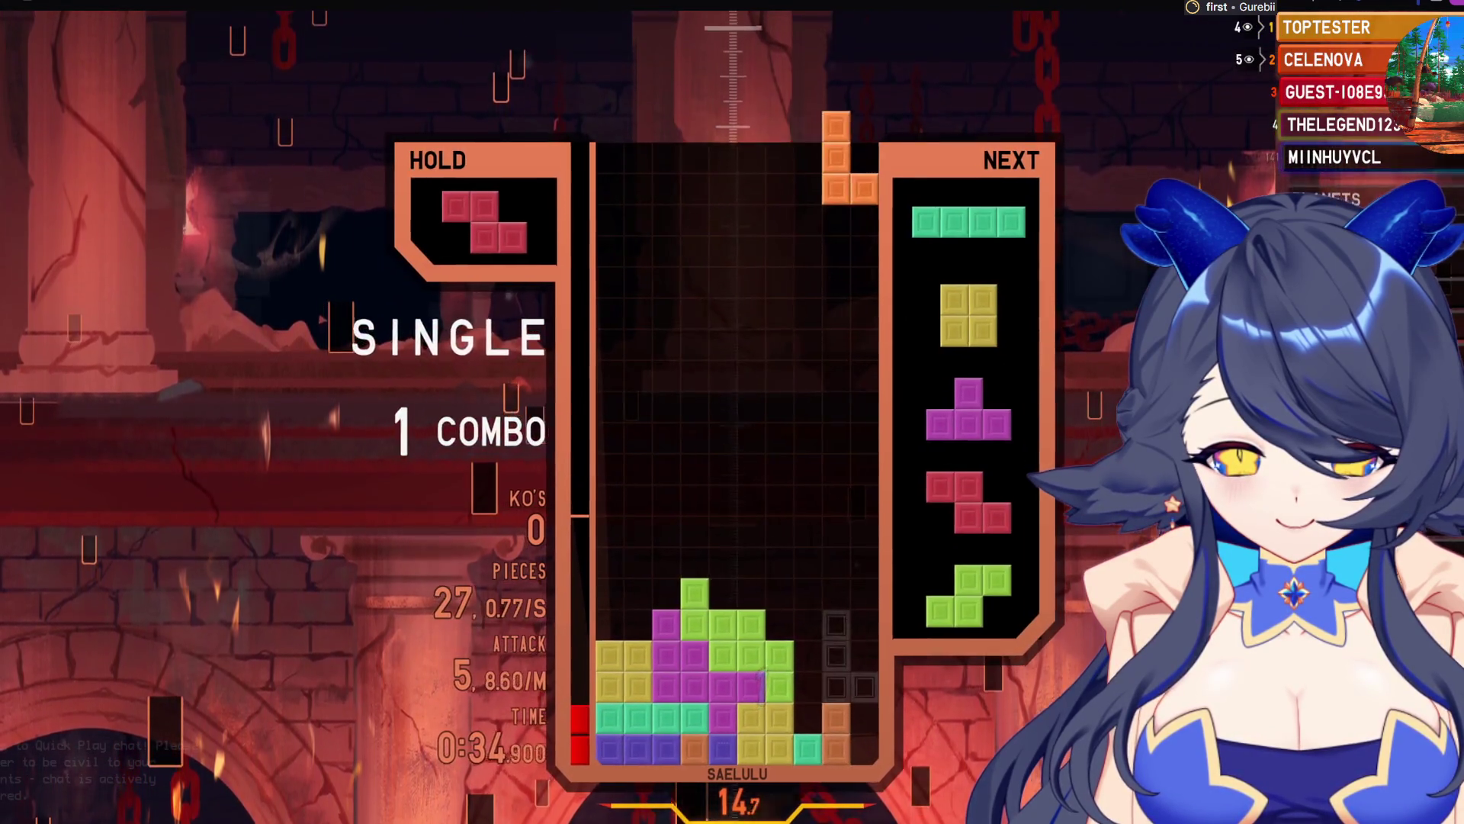
{"action": "key", "text": "space"}
{"action": "key", "text": "x"}
{"action": "key", "text": "Right"}
{"action": "key", "text": "Right"}
{"action": "key", "text": "Right"}
{"action": "key", "text": "Left"}
{"action": "key", "text": "space"}
{"action": "key", "text": "Right"}
{"action": "key", "text": "Right"}
{"action": "key", "text": "Right"}
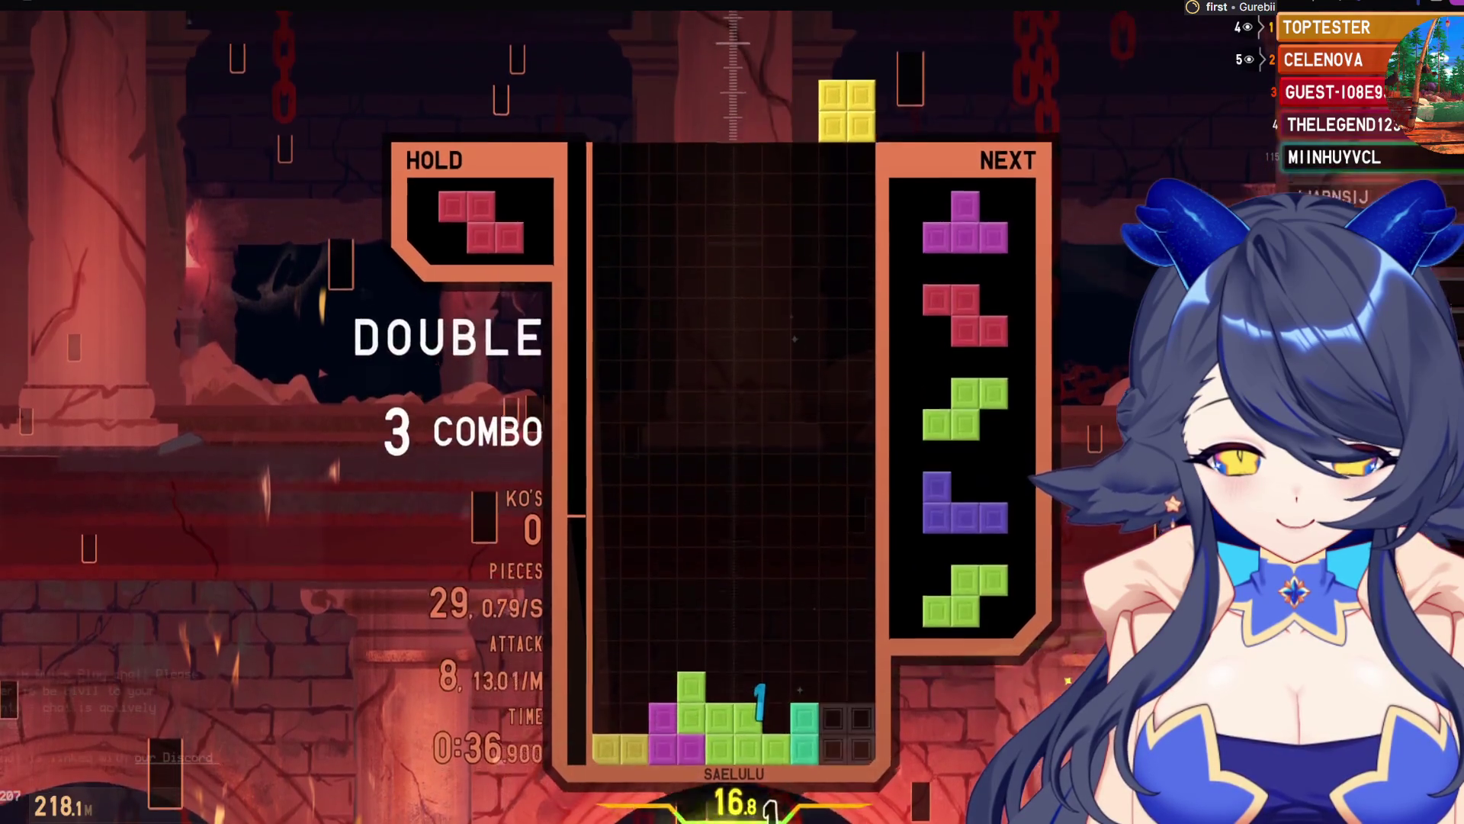
Extend the combo with the O, T and Z pieces
{"action": "key", "text": "space"}
{"action": "key", "text": "Right"}
{"action": "key", "text": "x"}
{"action": "key", "text": "x"}
{"action": "key", "text": "Right"}
{"action": "key", "text": "space"}
{"action": "key", "text": "x"}
{"action": "key", "text": "space"}
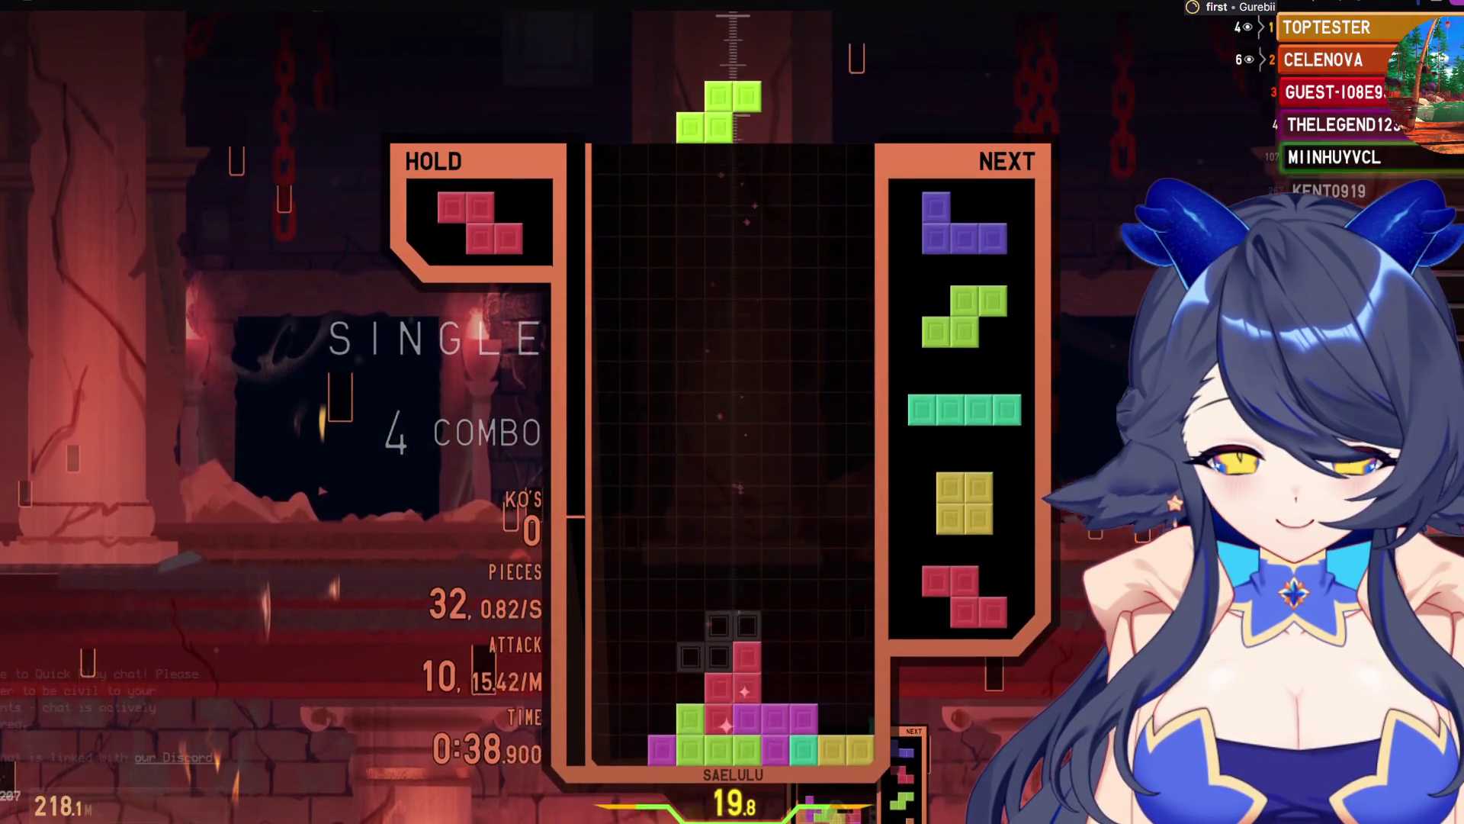
Drop the S for a single, swap the I into hold, and clear a double with the J and O
{"action": "key", "text": "Left"}
{"action": "key", "text": "Left"}
{"action": "key", "text": "Left"}
{"action": "key", "text": "space"}
{"action": "key", "text": "Left"}
{"action": "key", "text": "Left"}
{"action": "key", "text": "Left"}
{"action": "key", "text": "c"}
{"action": "key", "text": "x"}
{"action": "key", "text": "Left"}
{"action": "key", "text": "Left"}
{"action": "key", "text": "Left"}
{"action": "key", "text": "space"}
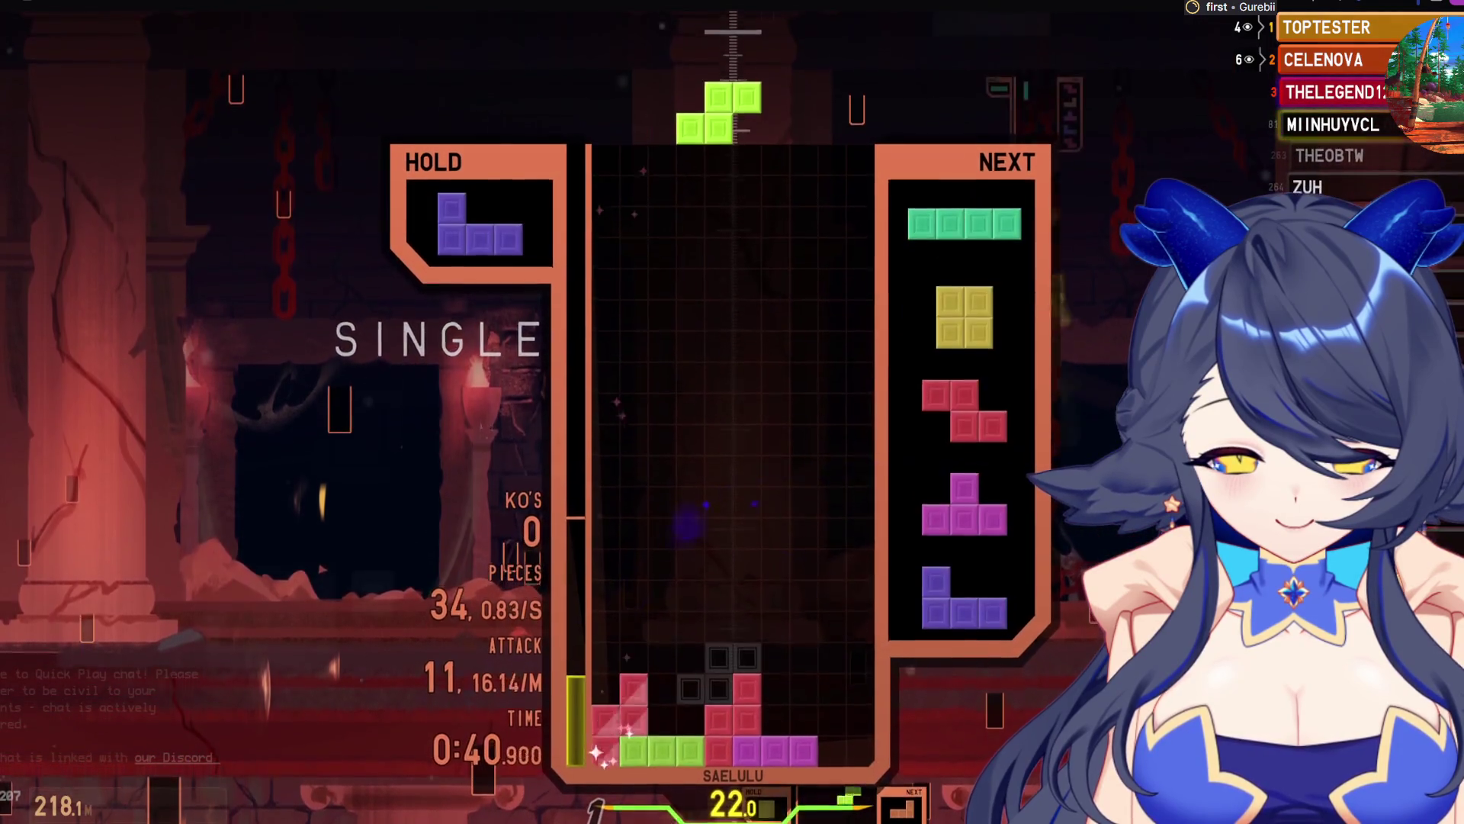
{"action": "key", "text": "space"}
{"action": "key", "text": "Left"}
{"action": "key", "text": "Left"}
{"action": "key", "text": "Left"}
{"action": "key", "text": "c"}
{"action": "key", "text": "Left"}
{"action": "key", "text": "Left"}
{"action": "key", "text": "Left"}
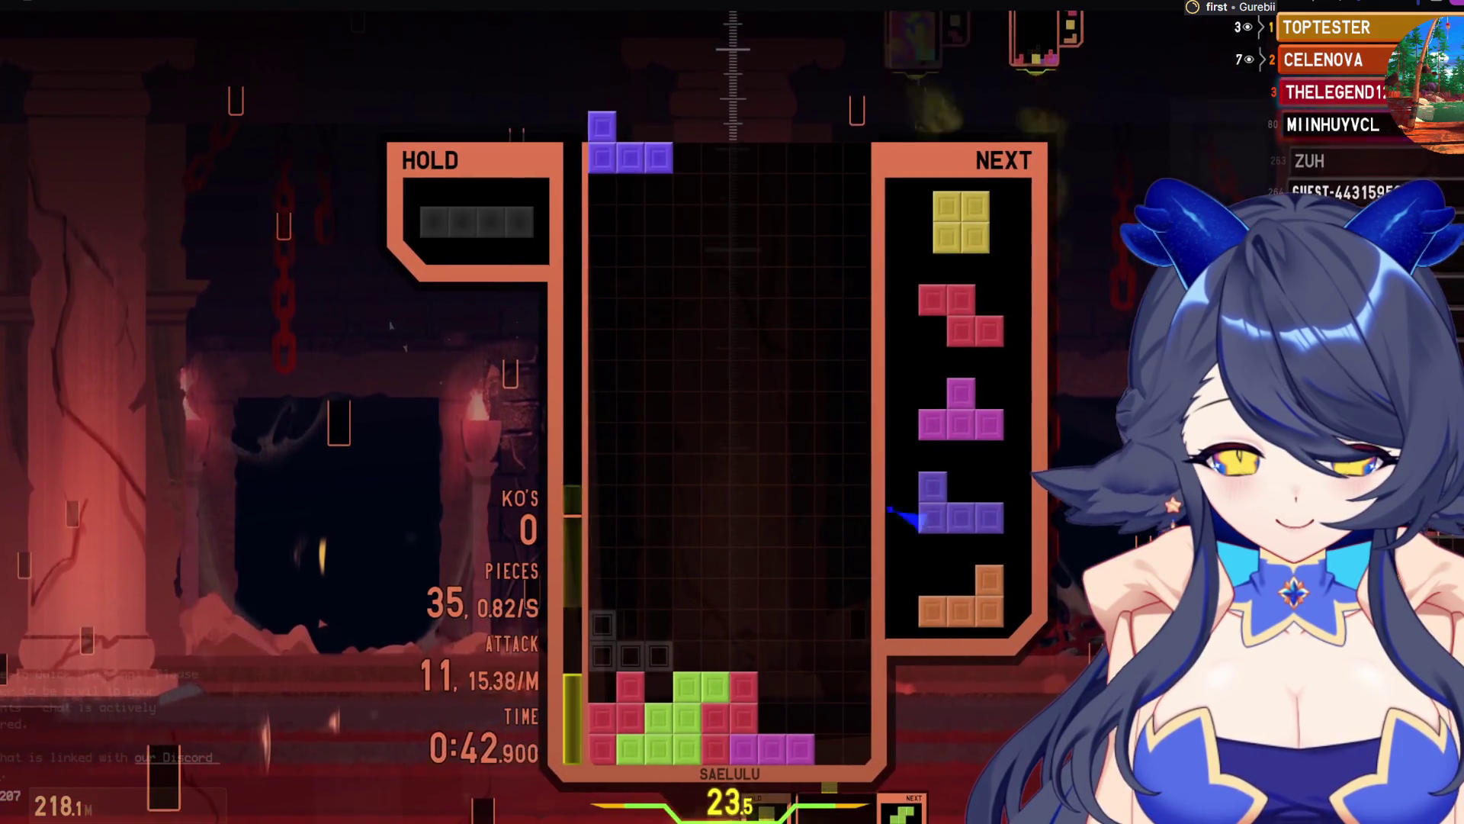
{"action": "key", "text": "Right"}
{"action": "key", "text": "Right"}
{"action": "key", "text": "Right"}
{"action": "key", "text": "Right"}
{"action": "key", "text": "z"}
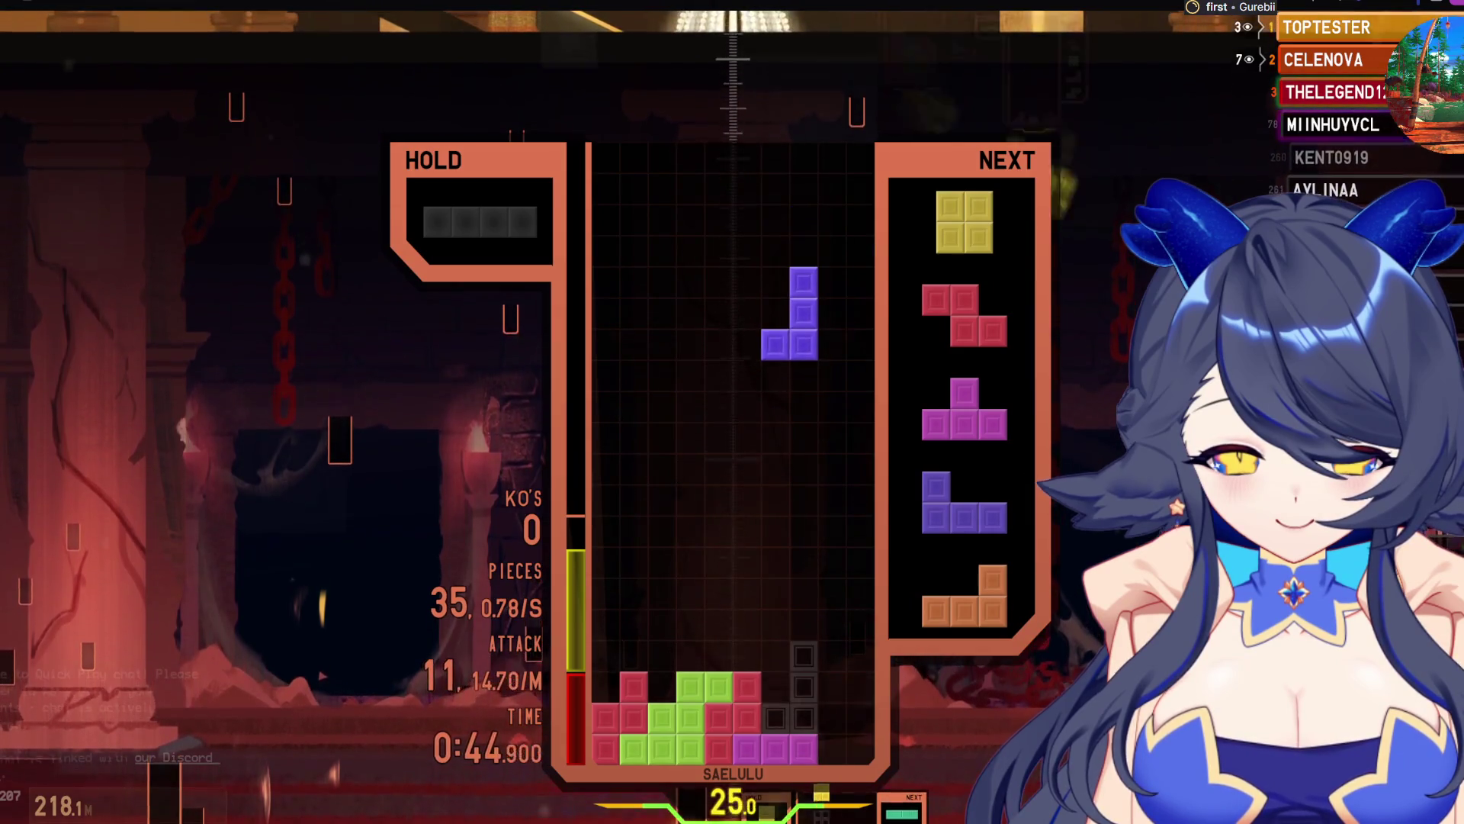
{"action": "key", "text": "space"}
Drop the J and O to clear a double, then set the Z upright on the stack
{"action": "key", "text": "Right"}
{"action": "key", "text": "Right"}
{"action": "key", "text": "Right"}
{"action": "key", "text": "space"}
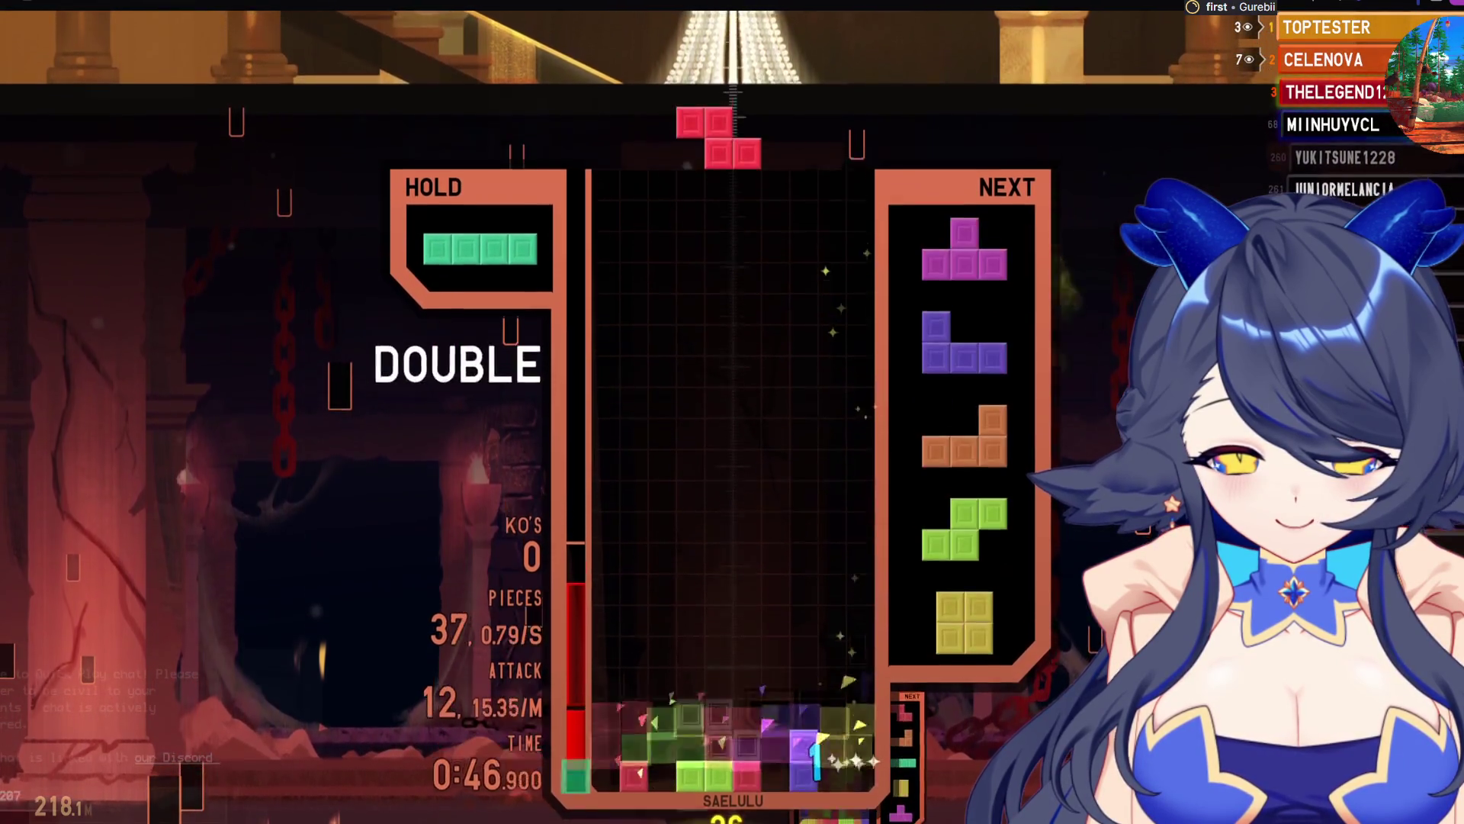
{"action": "key", "text": "Left"}
{"action": "key", "text": "z"}
{"action": "key", "text": "space"}
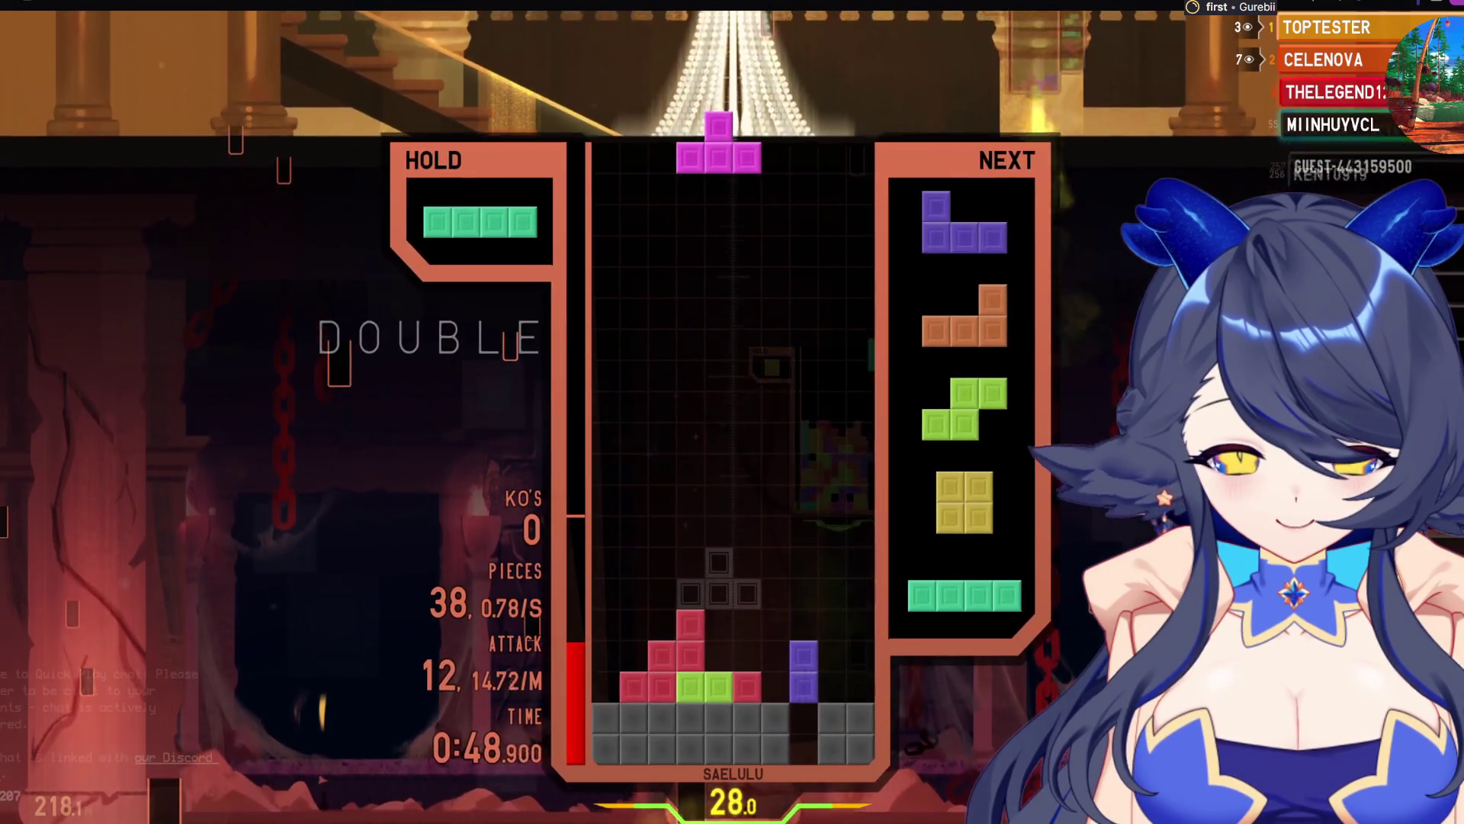
Place the T on the left side and the J on the right
{"action": "key", "text": "x"}
{"action": "key", "text": "Left"}
{"action": "key", "text": "Left"}
{"action": "key", "text": "Left"}
{"action": "key", "text": "space"}
{"action": "key", "text": "Right"}
{"action": "key", "text": "a"}
{"action": "key", "text": "space"}
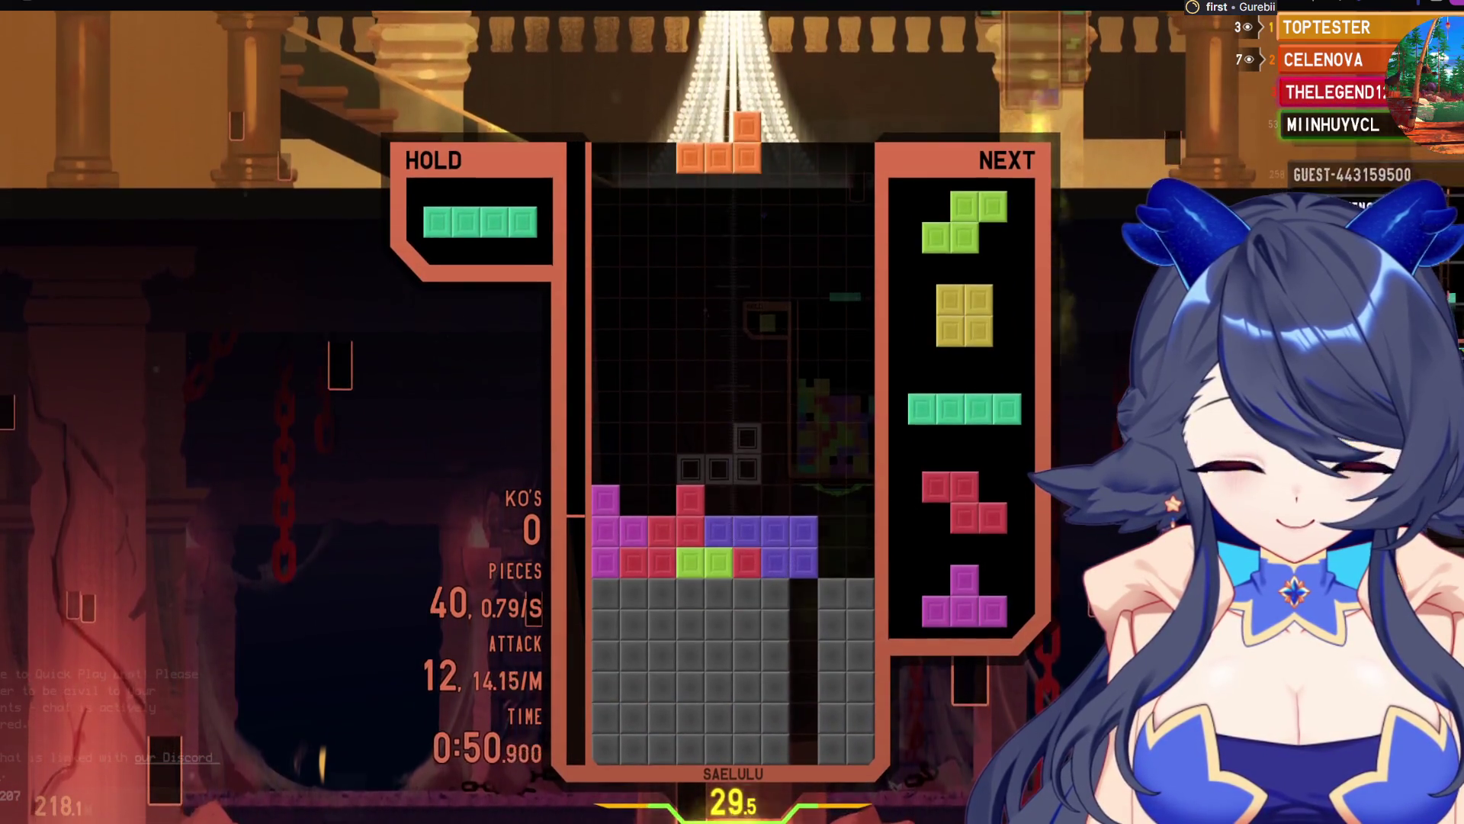
Drop the L and S pieces to clear a single line
{"action": "key", "text": "x"}
{"action": "key", "text": "Right"}
{"action": "key", "text": "Right"}
{"action": "key", "text": "Right"}
{"action": "key", "text": "space"}
{"action": "key", "text": "Left"}
{"action": "key", "text": "Left"}
{"action": "key", "text": "space"}
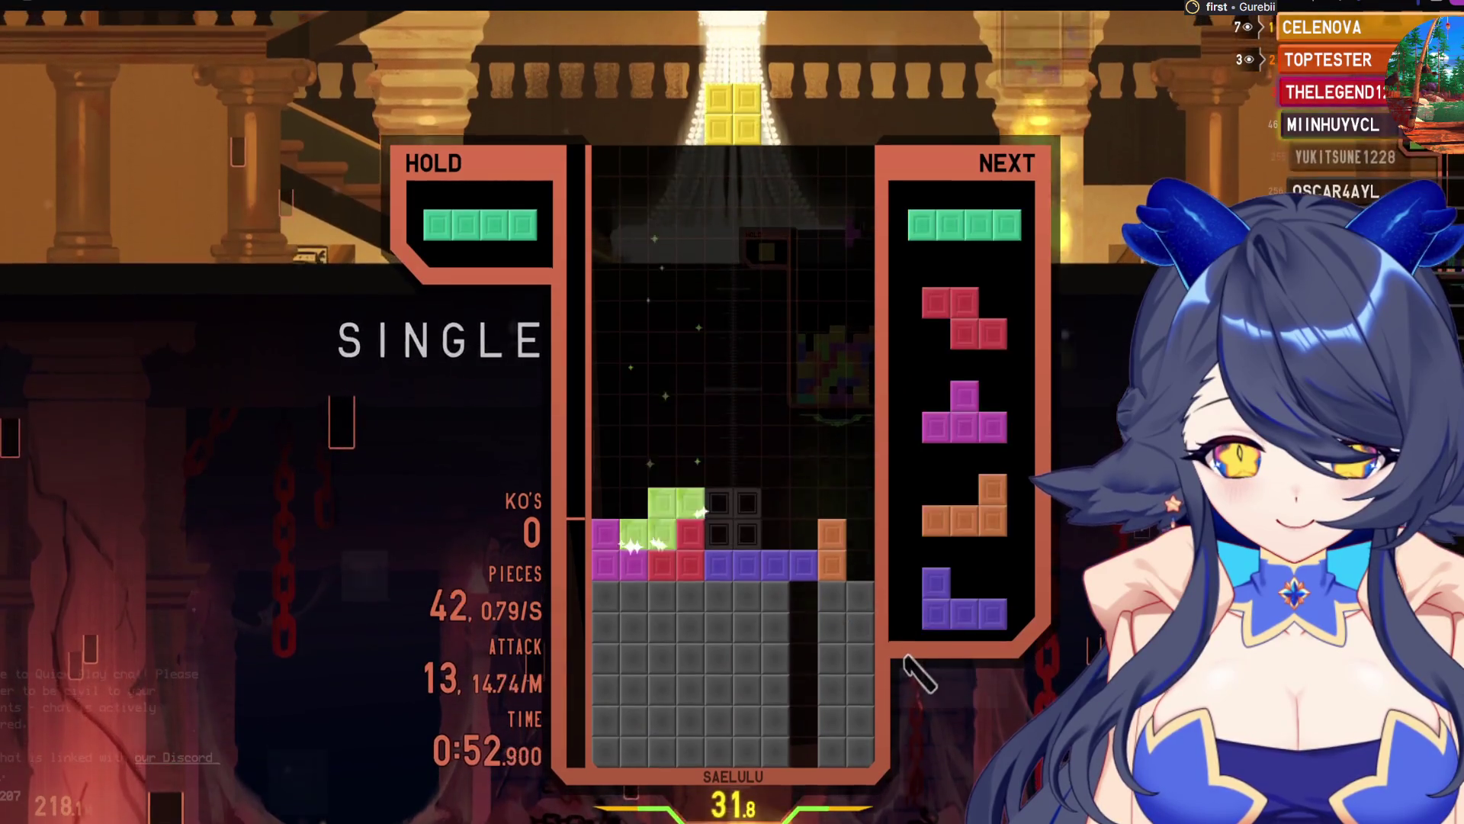
Drop the O and I pieces for another single line clear
{"action": "key", "text": "space"}
{"action": "key", "text": "x"}
{"action": "key", "text": "Right"}
{"action": "key", "text": "Right"}
{"action": "key", "text": "Right"}
{"action": "key", "text": "space"}
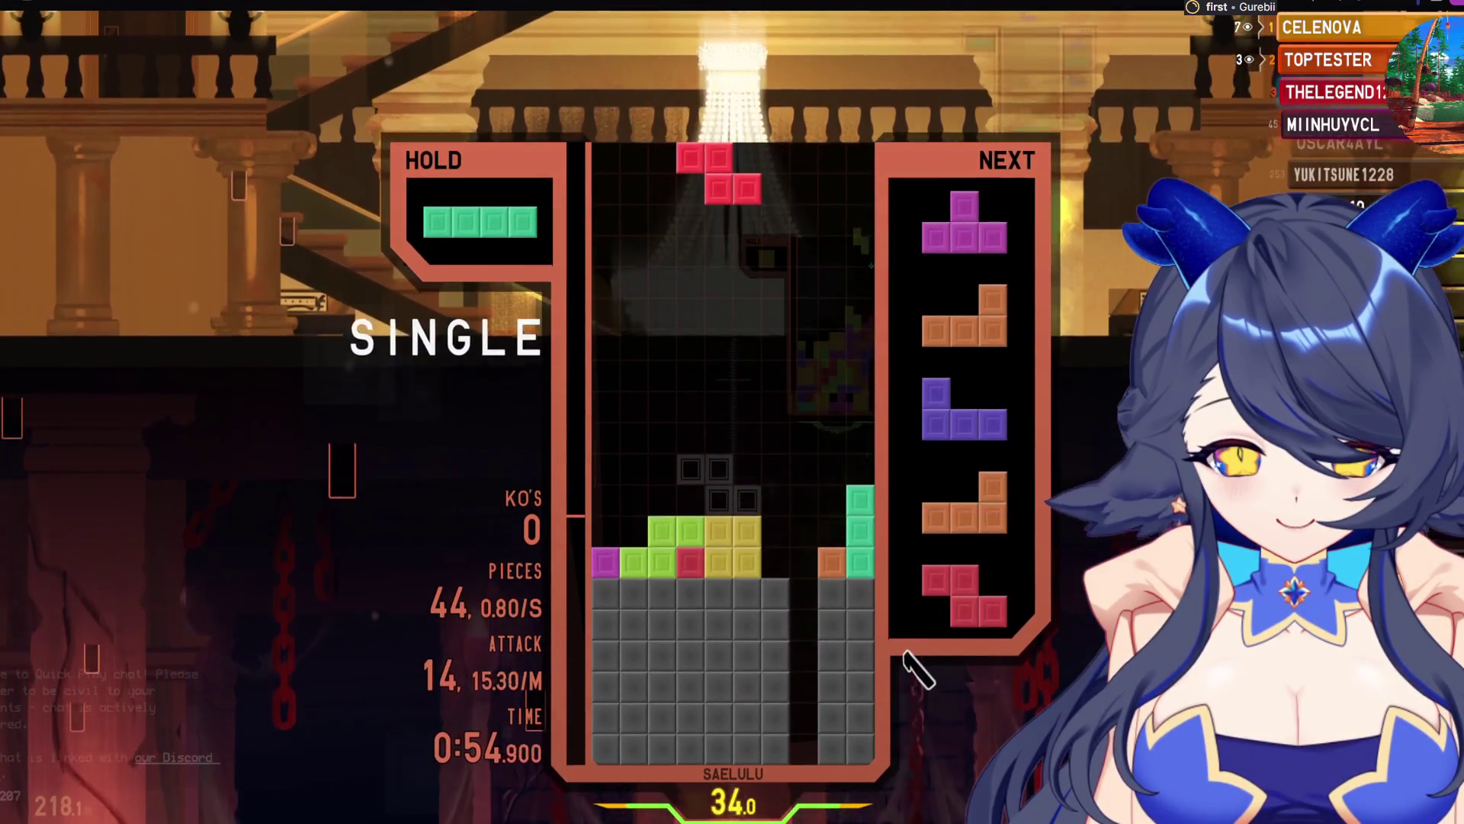
Hold the Z, swap the T into hold, and drop the L for a triple
{"action": "key", "text": "c"}
{"action": "key", "text": "x"}
{"action": "key", "text": "Right"}
{"action": "key", "text": "Right"}
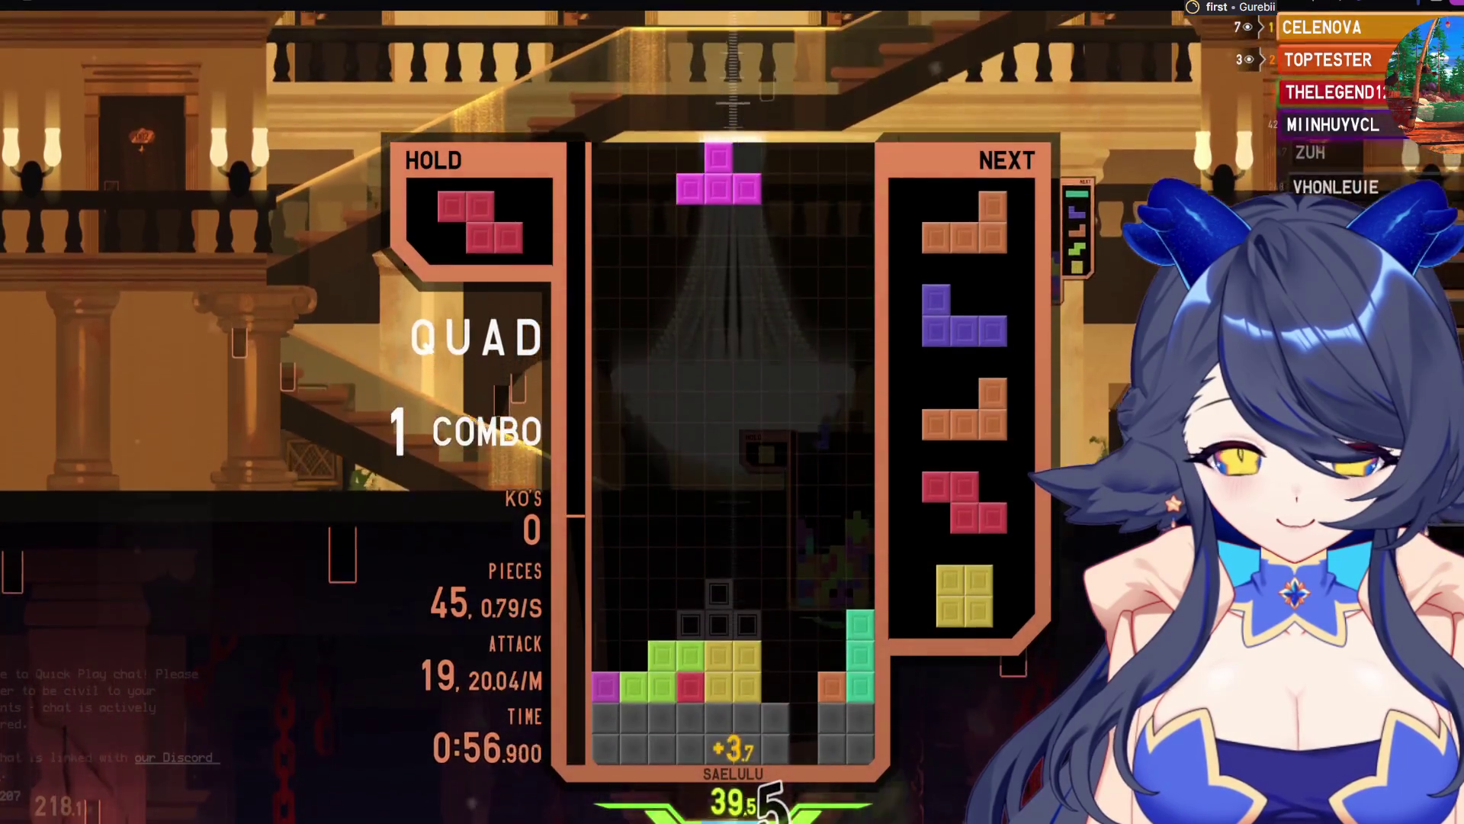
{"action": "key", "text": "c"}
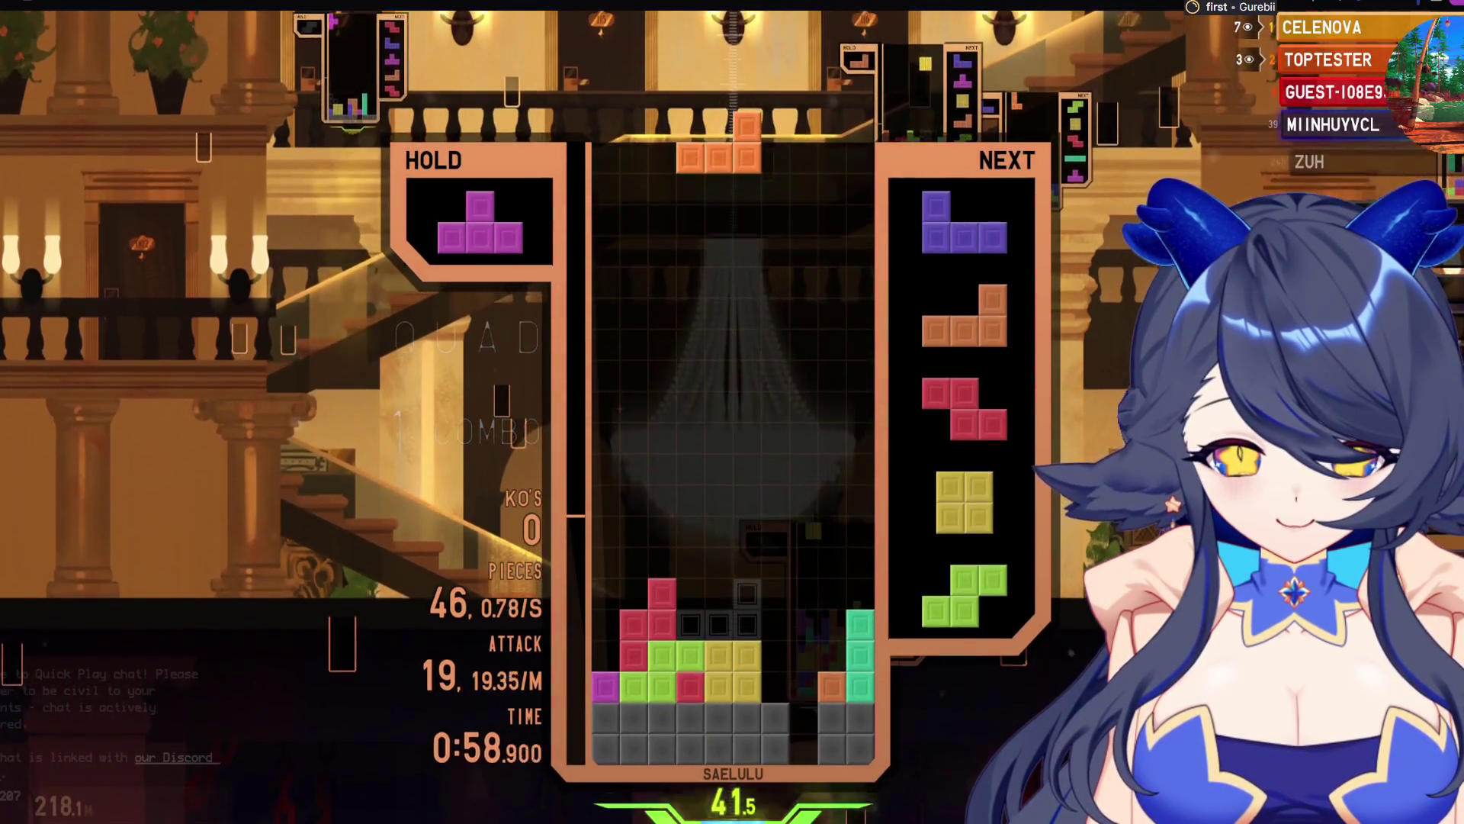
{"action": "key", "text": "Left"}
{"action": "key", "text": "space"}
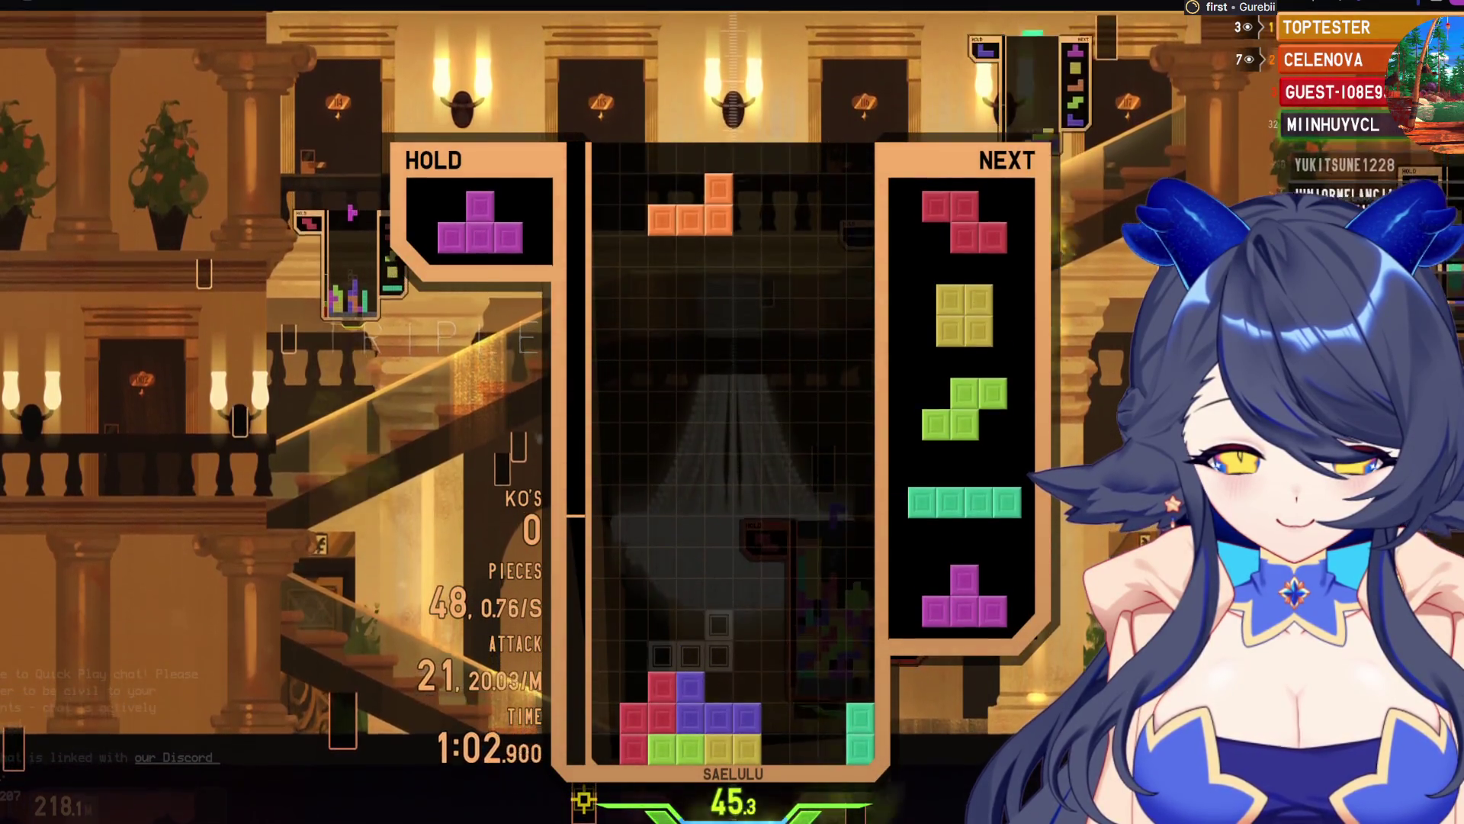
Place the L and S, drop the upright I for a double, and lock the T
{"action": "key", "text": "space"}
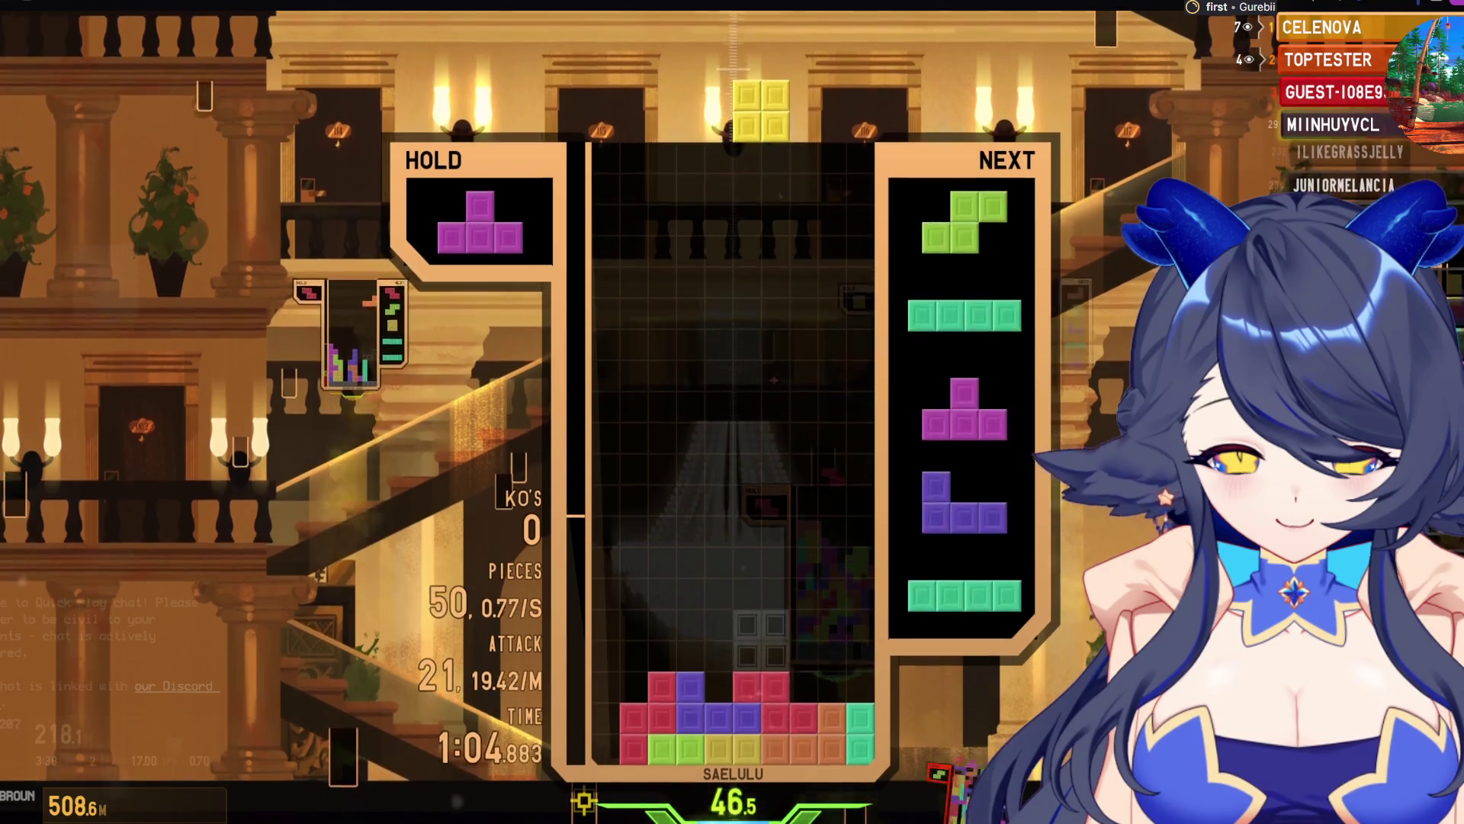
{"action": "key", "text": "space"}
{"action": "key", "text": "Up"}
{"action": "key", "text": "Left"}
{"action": "key", "text": "space"}
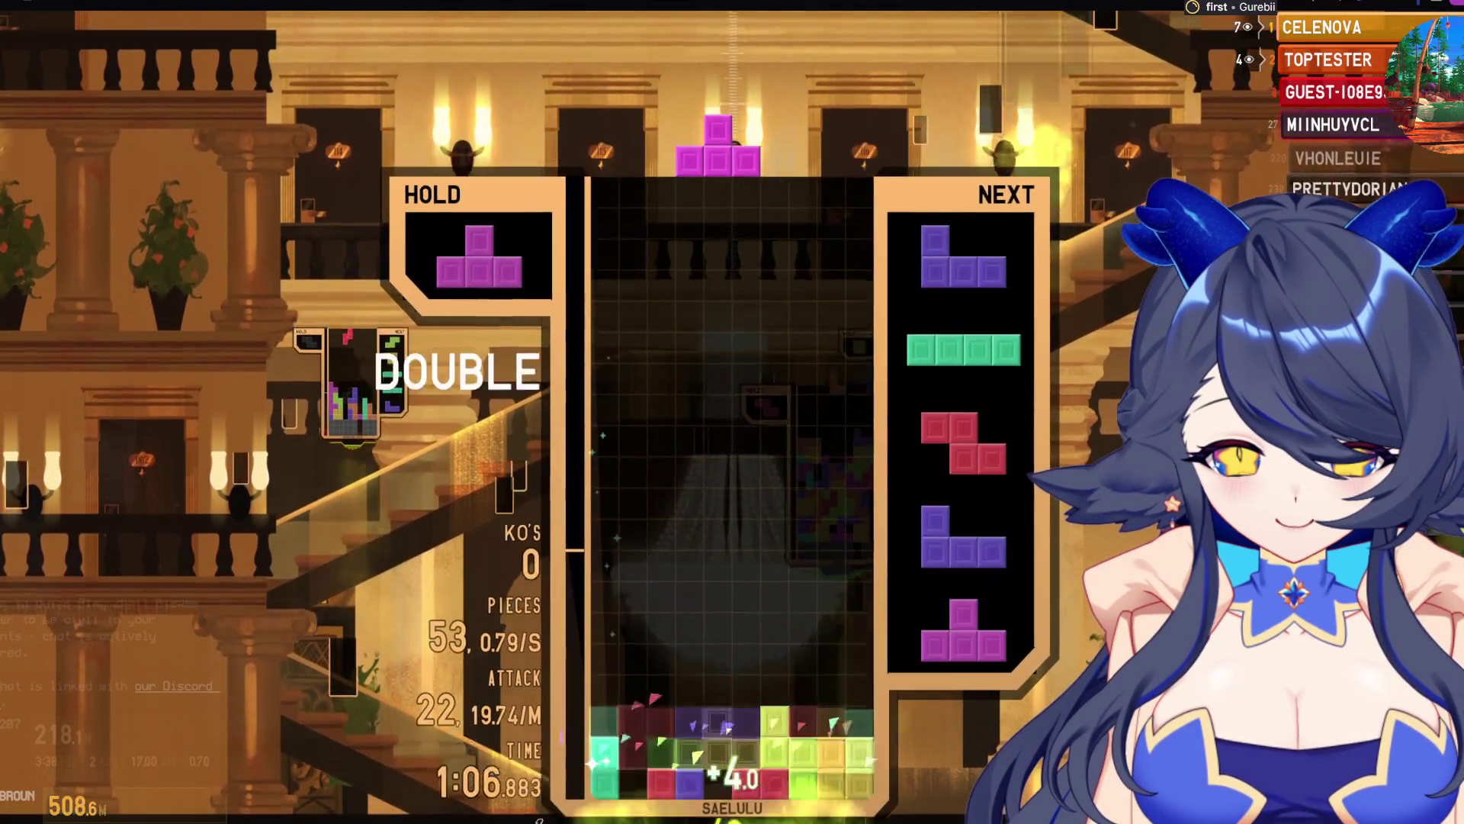
{"action": "key", "text": "a"}
{"action": "key", "text": "space"}
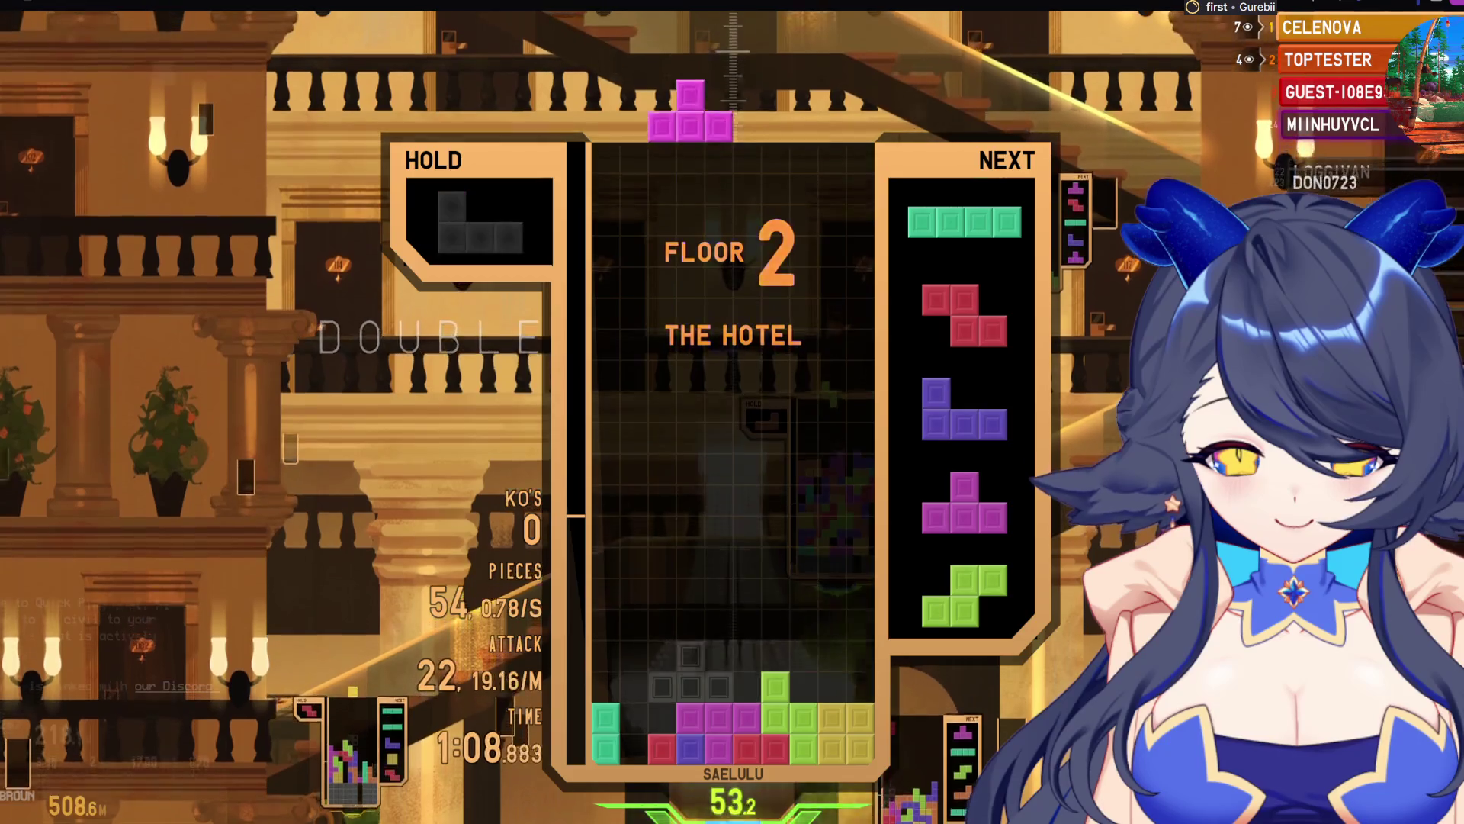
Stack the T, drop the I for a double, and place the Z and J at the left wall
{"action": "key", "text": "space"}
{"action": "key", "text": "Left"}
{"action": "key", "text": "space"}
{"action": "key", "text": "Up"}
{"action": "key", "text": "Left"}
{"action": "key", "text": "Left"}
{"action": "key", "text": "Left"}
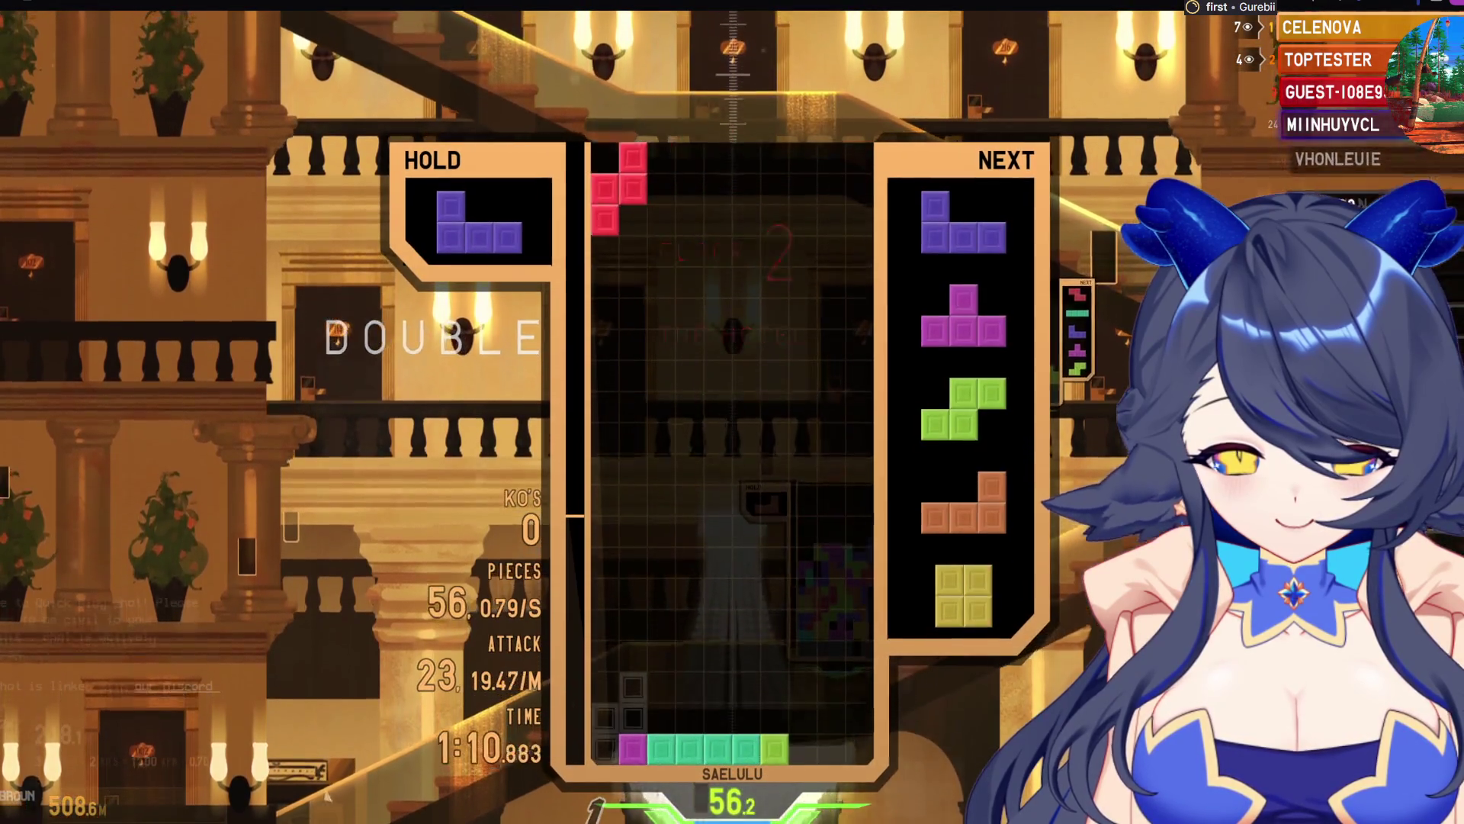
{"action": "key", "text": "space"}
{"action": "key", "text": "Left"}
{"action": "key", "text": "space"}
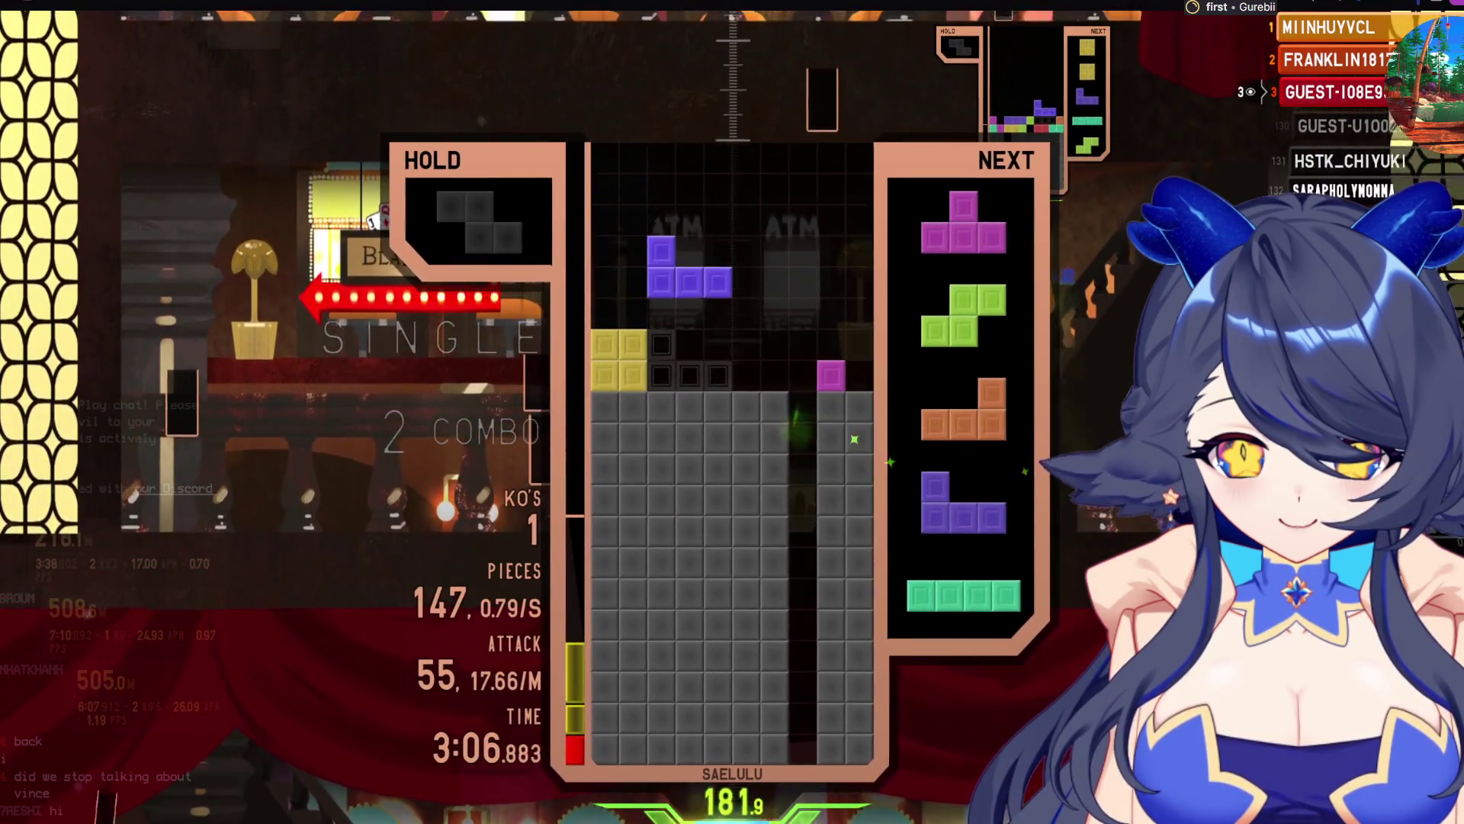
Drop I pieces into the well for two quads, holding the J and slotting the Z
{"action": "key", "text": "space"}
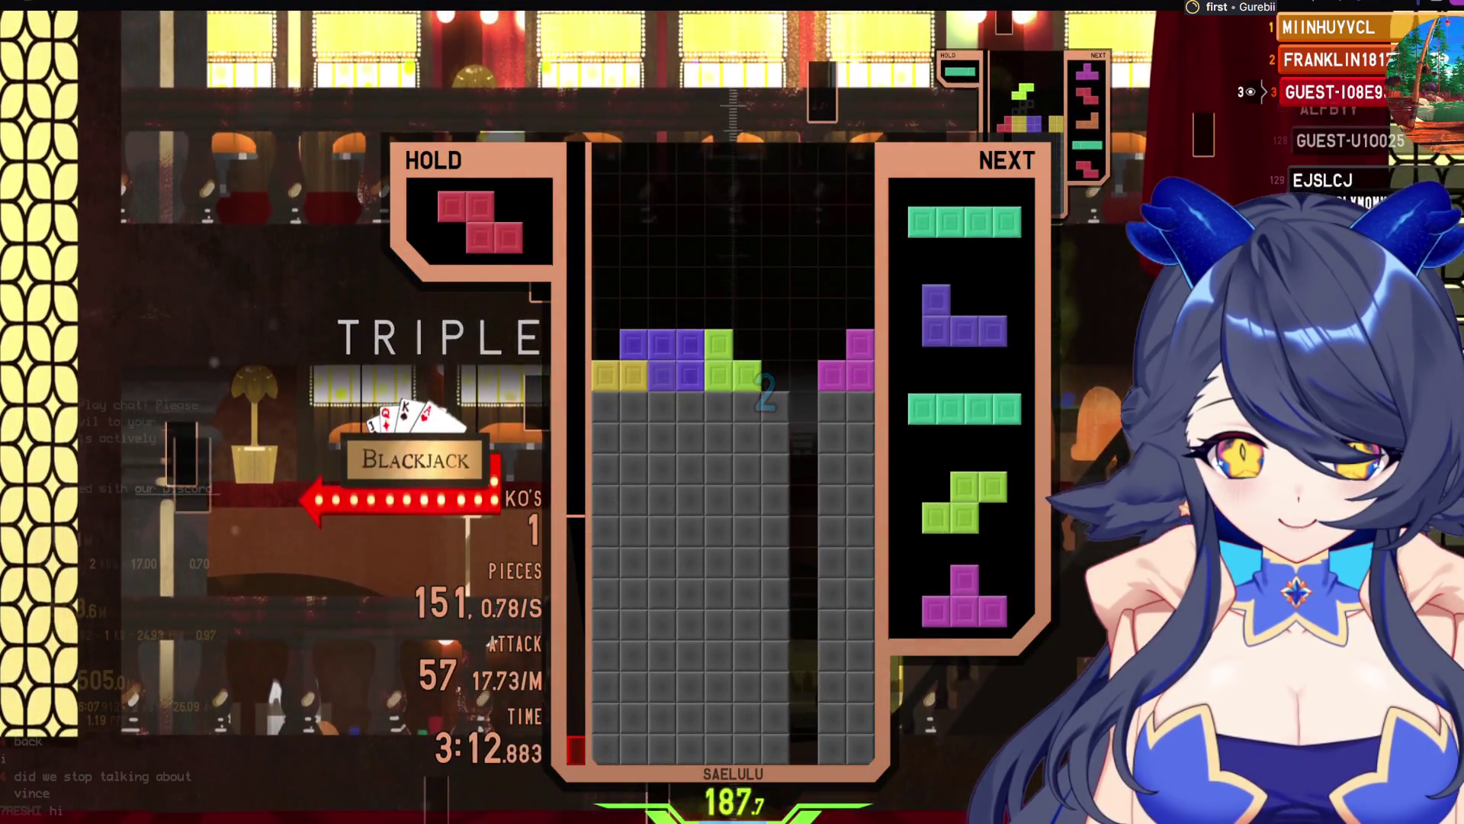
{"action": "key", "text": "space"}
{"action": "key", "text": "space"}
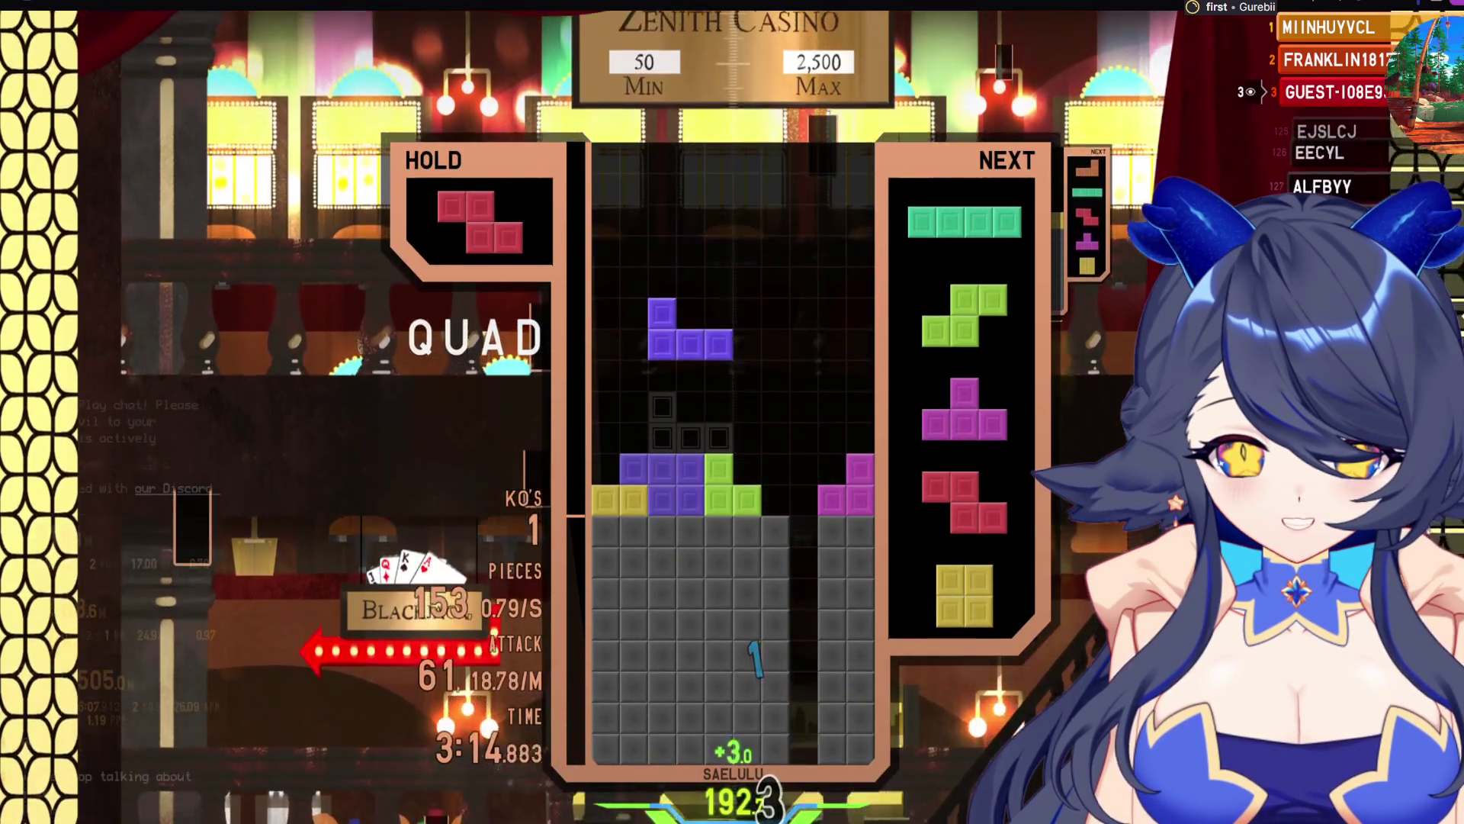
{"action": "key", "text": "c"}
{"action": "key", "text": "Up"}
{"action": "key", "text": "Right"}
{"action": "key", "text": "Right"}
{"action": "key", "text": "Right"}
{"action": "key", "text": "Down"}
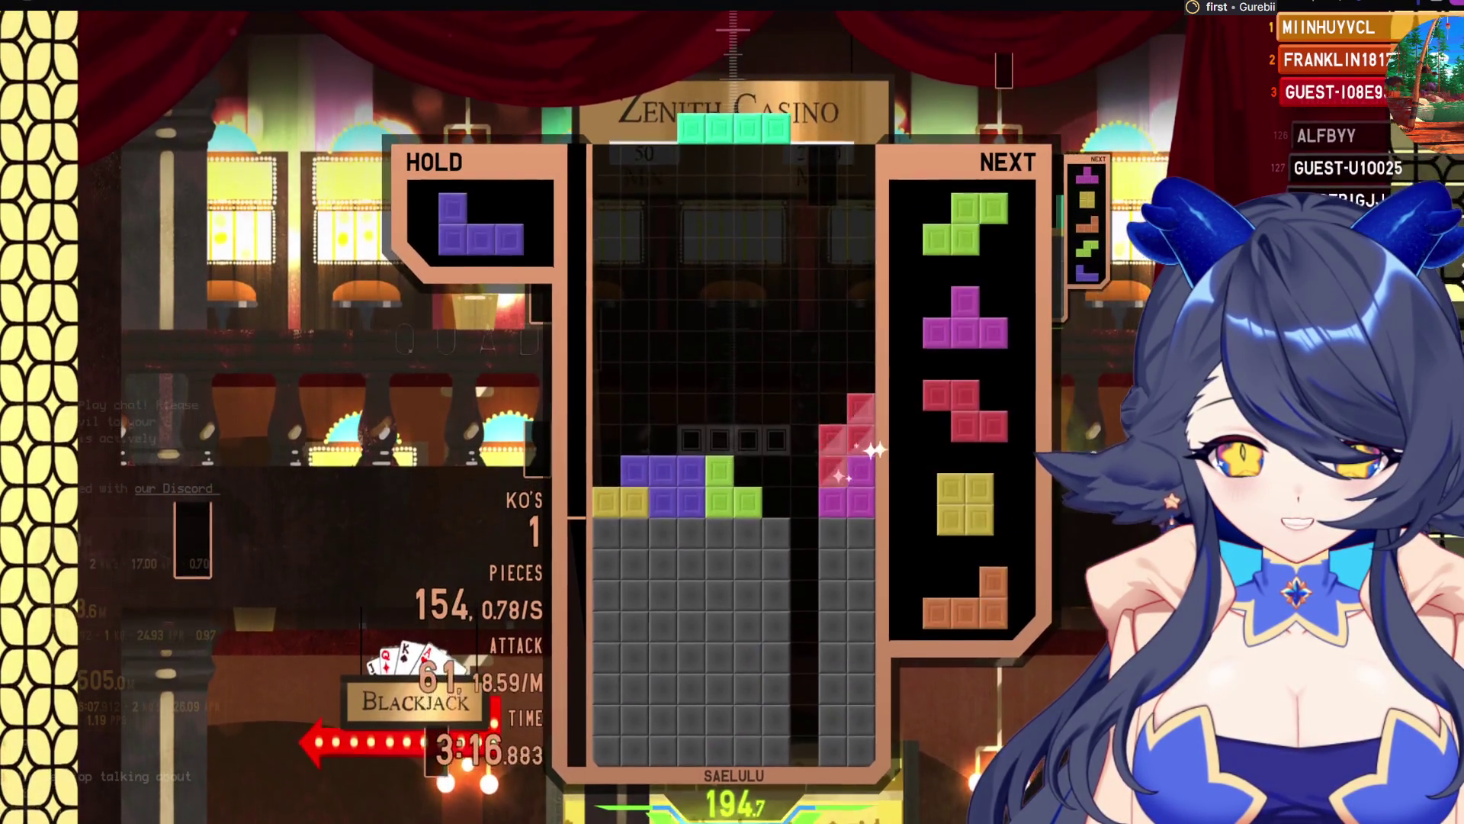
{"action": "key", "text": "Up"}
{"action": "key", "text": "Right"}
{"action": "key", "text": "Right"}
{"action": "key", "text": "space"}
Drop the S for a double and place the T on the right of the stack
{"action": "key", "text": "Up"}
{"action": "key", "text": "Right"}
{"action": "key", "text": "Right"}
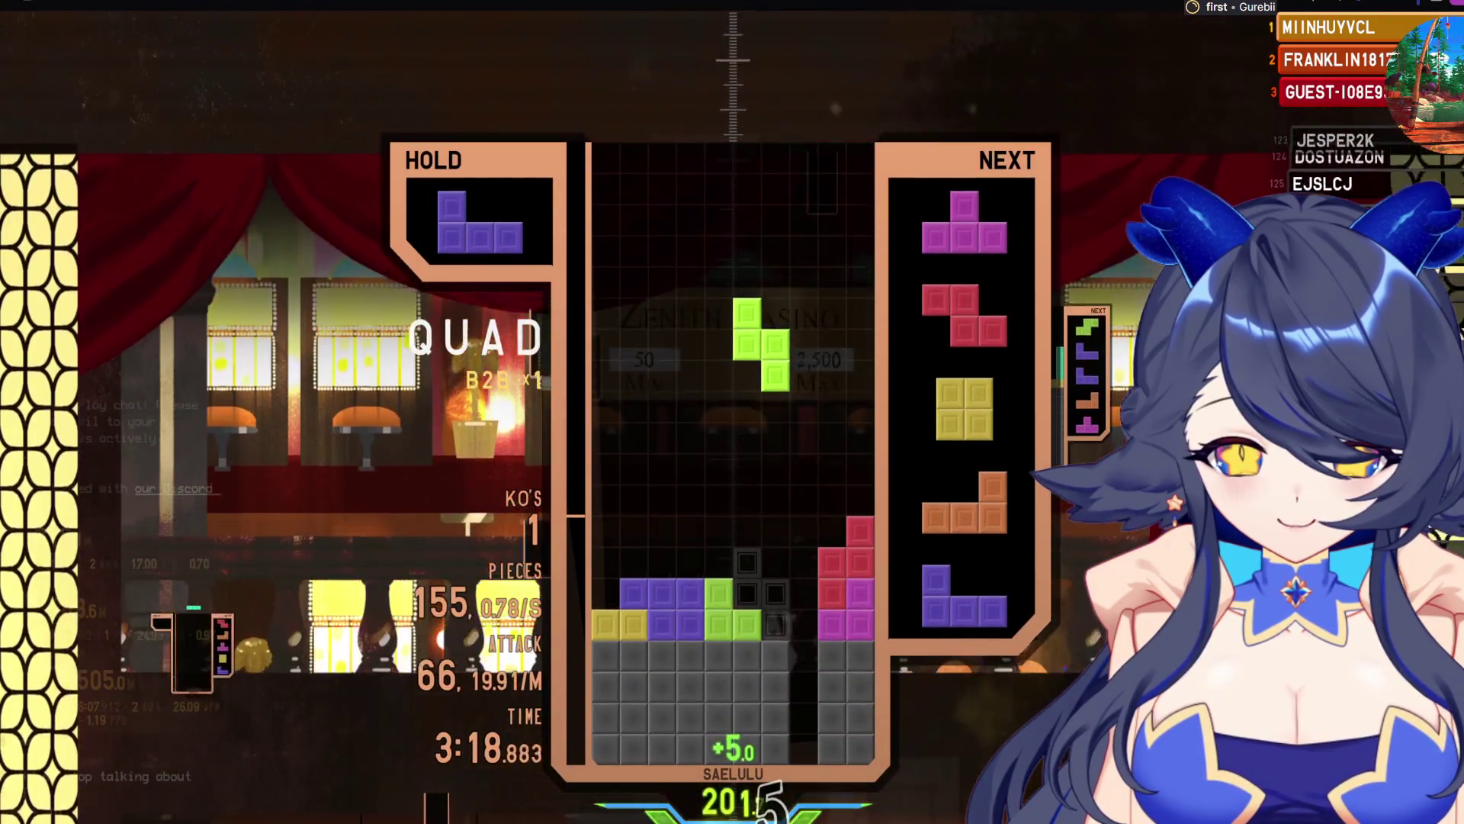
{"action": "key", "text": "space"}
{"action": "key", "text": "Up"}
{"action": "key", "text": "Right"}
{"action": "key", "text": "Up"}
Place the Z and the O piece on the left side of the stack
{"action": "key", "text": "space"}
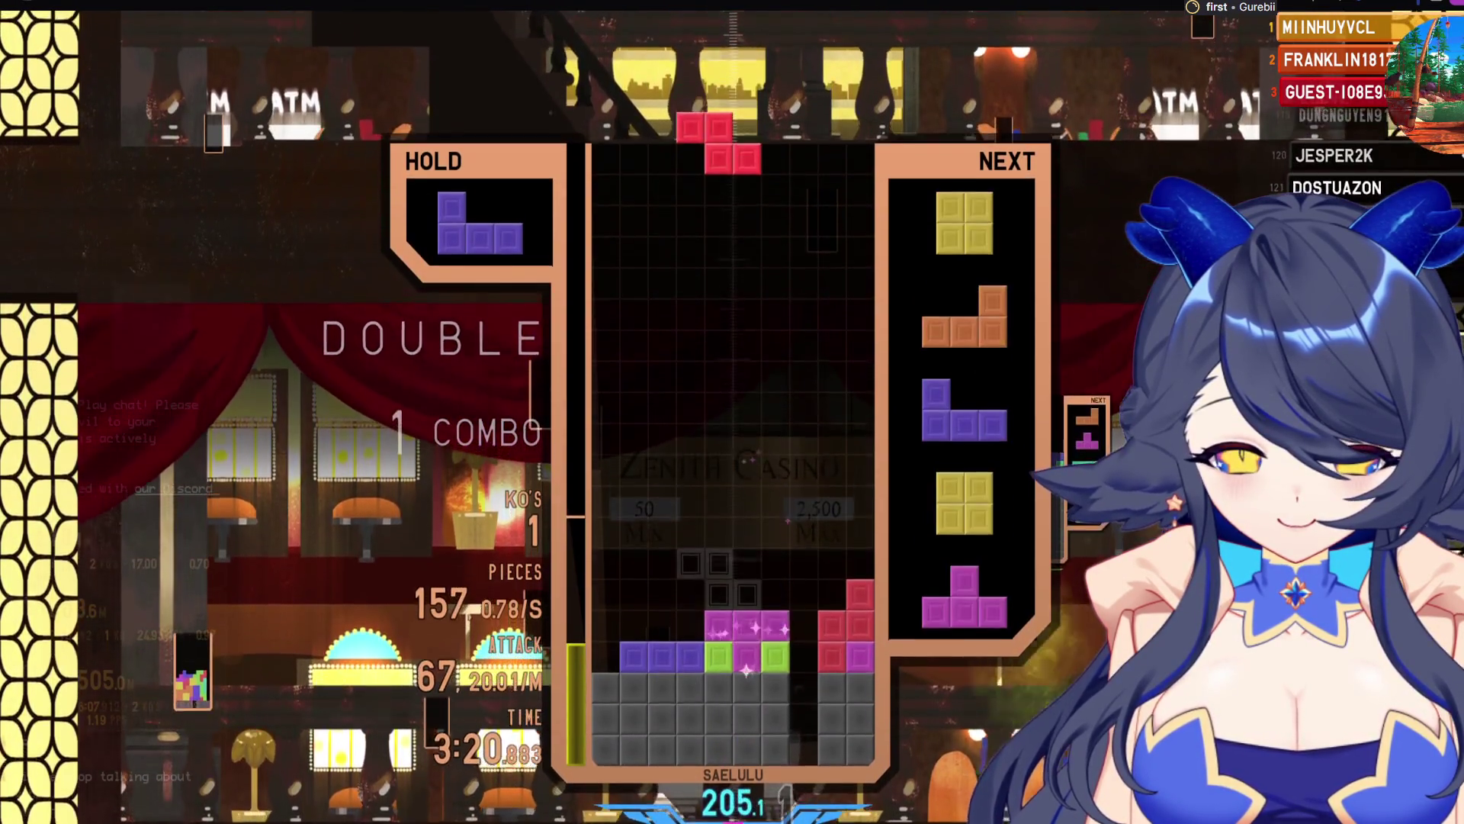
{"action": "key", "text": "Left"}
{"action": "key", "text": "Up"}
{"action": "key", "text": "Left"}
{"action": "key", "text": "Left"}
{"action": "key", "text": "Left"}
{"action": "key", "text": "space"}
{"action": "key", "text": "Left"}
{"action": "key", "text": "Left"}
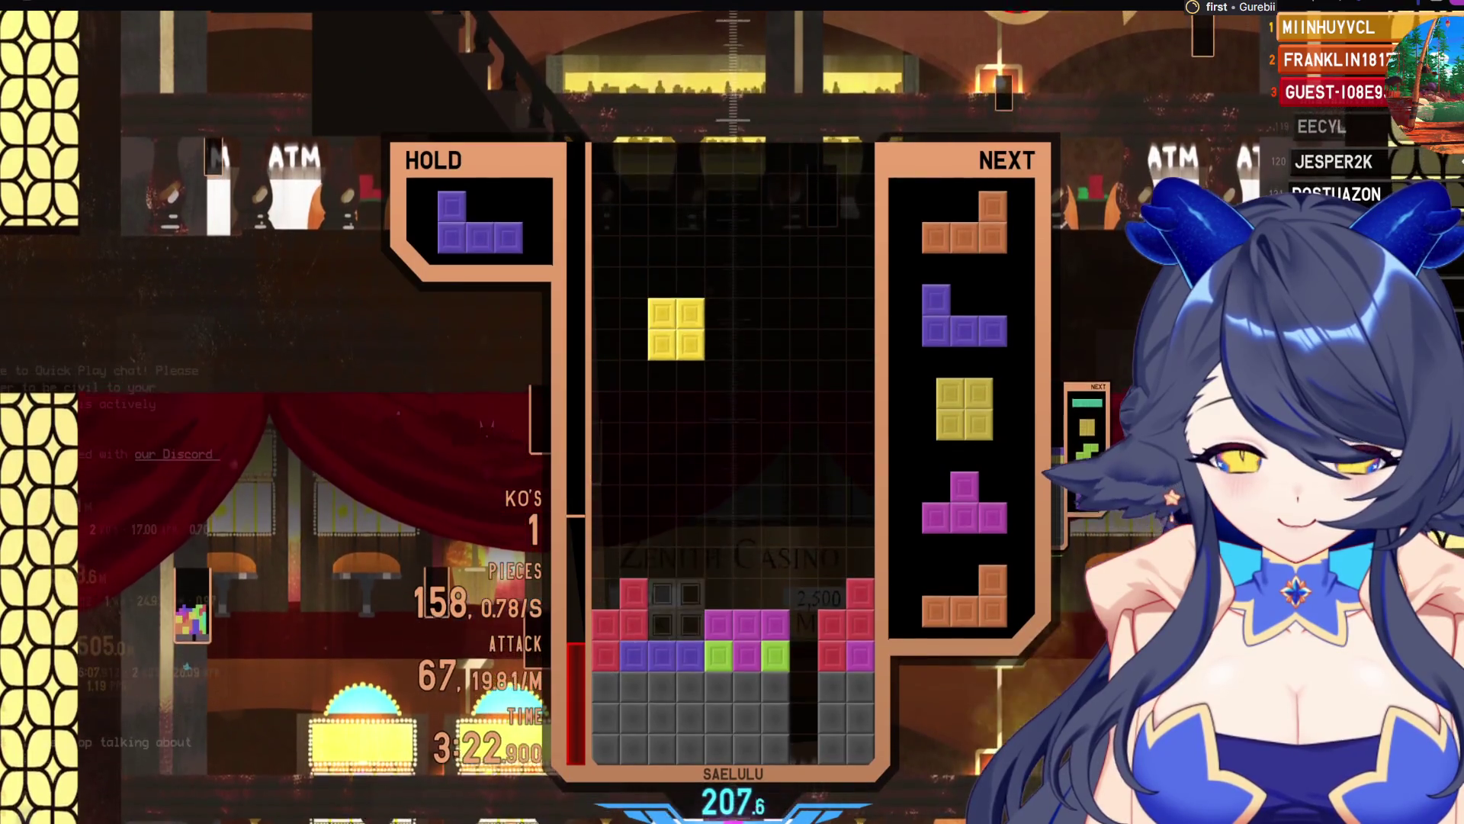
{"action": "key", "text": "space"}
Set the L at the left wall, drop the J for a double, then a T single
{"action": "key", "text": "Up"}
{"action": "key", "text": "Up"}
{"action": "key", "text": "Left"}
{"action": "key", "text": "Left"}
{"action": "key", "text": "Left"}
{"action": "key", "text": "space"}
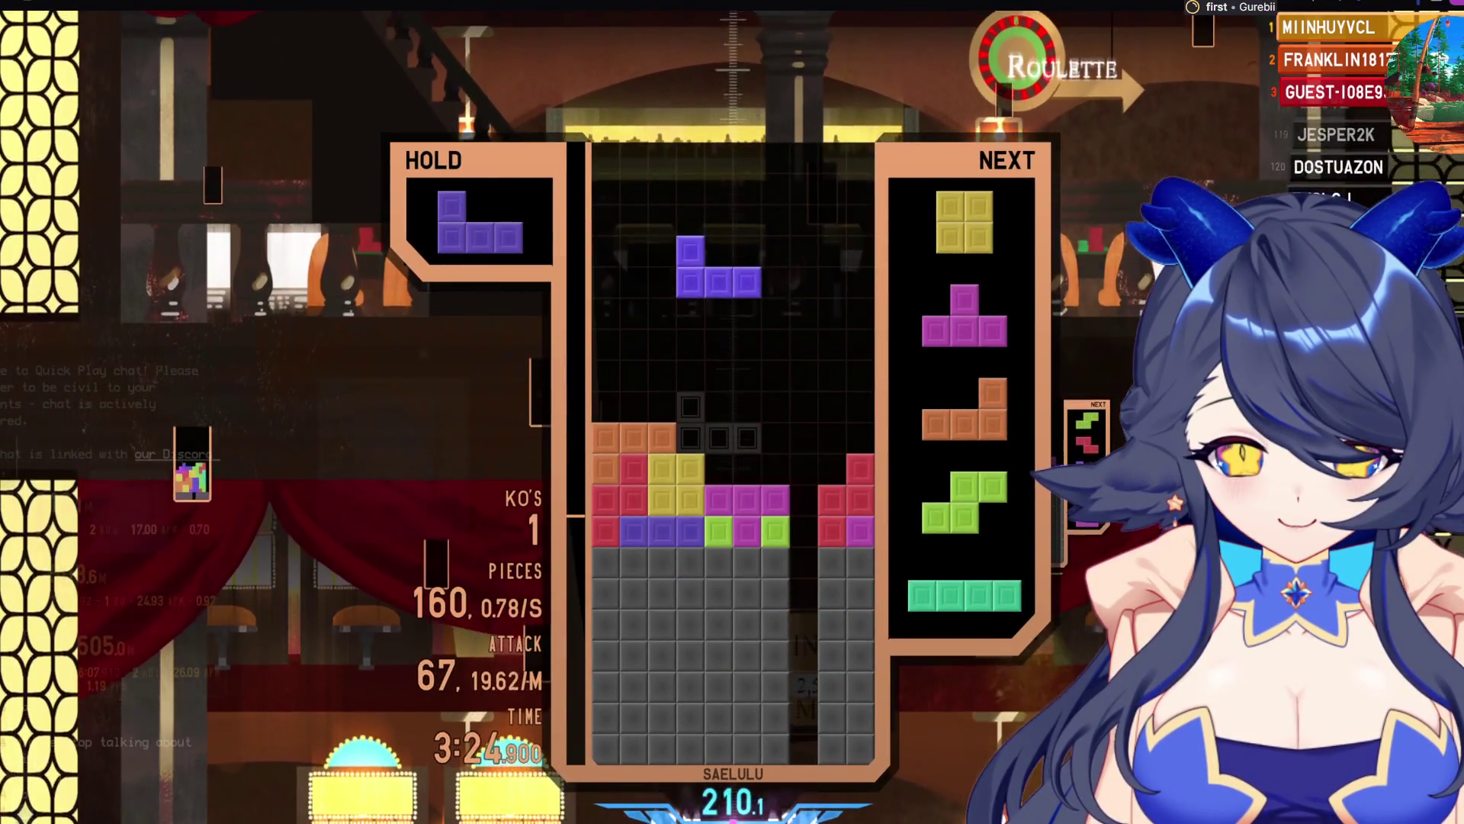
{"action": "key", "text": "Up"}
{"action": "key", "text": "Right"}
{"action": "key", "text": "Right"}
{"action": "key", "text": "Right"}
{"action": "key", "text": "space"}
{"action": "key", "text": "space"}
{"action": "key", "text": "Up"}
{"action": "key", "text": "Right"}
{"action": "key", "text": "space"}
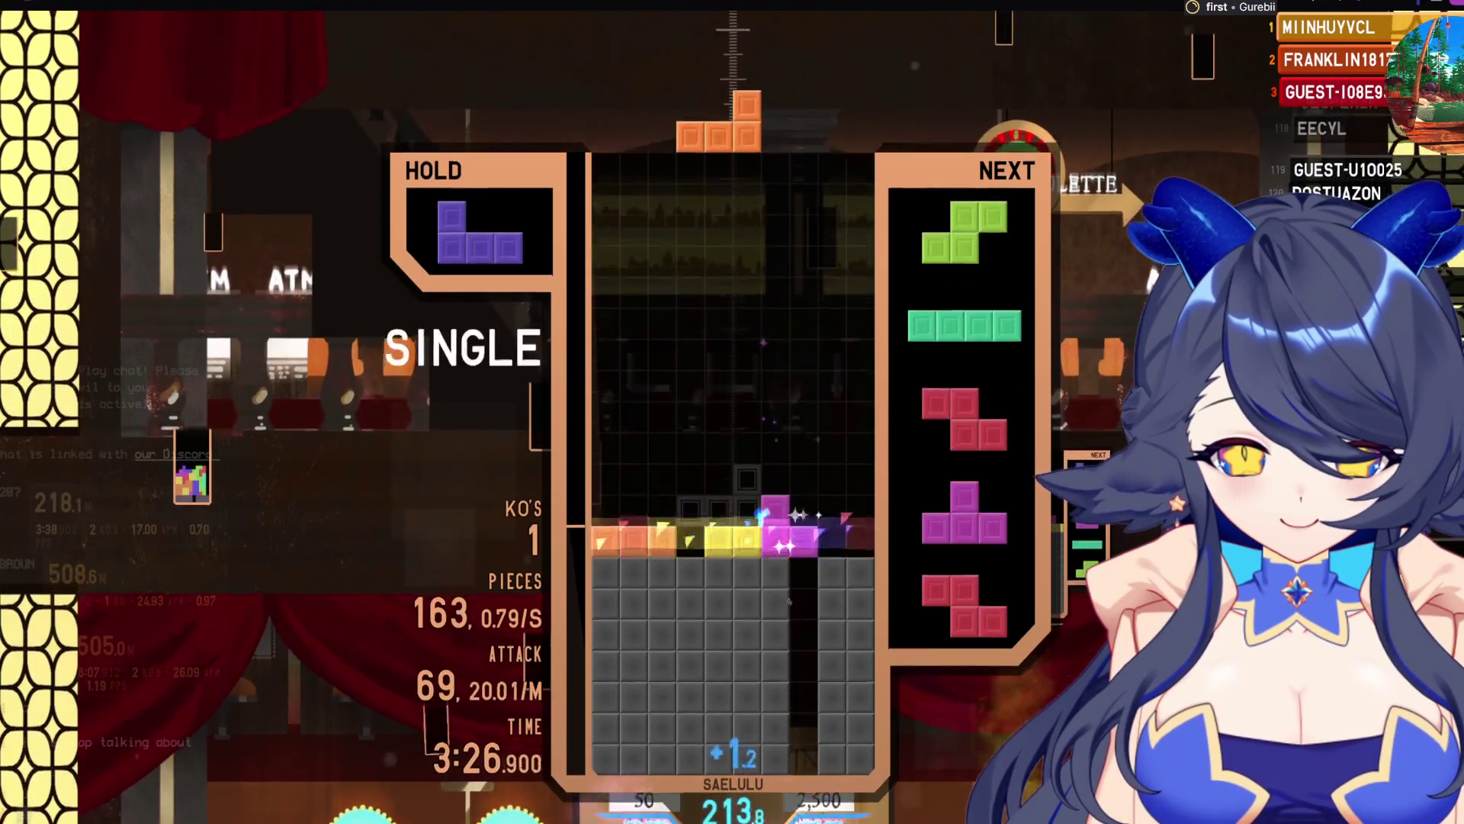
{"action": "key", "text": "Up"}
Place the S and L on the right, hold the I, and stack J and Z at the left wall
{"action": "key", "text": "Up"}
{"action": "key", "text": "space"}
{"action": "key", "text": "Right"}
{"action": "key", "text": "Right"}
{"action": "key", "text": "Right"}
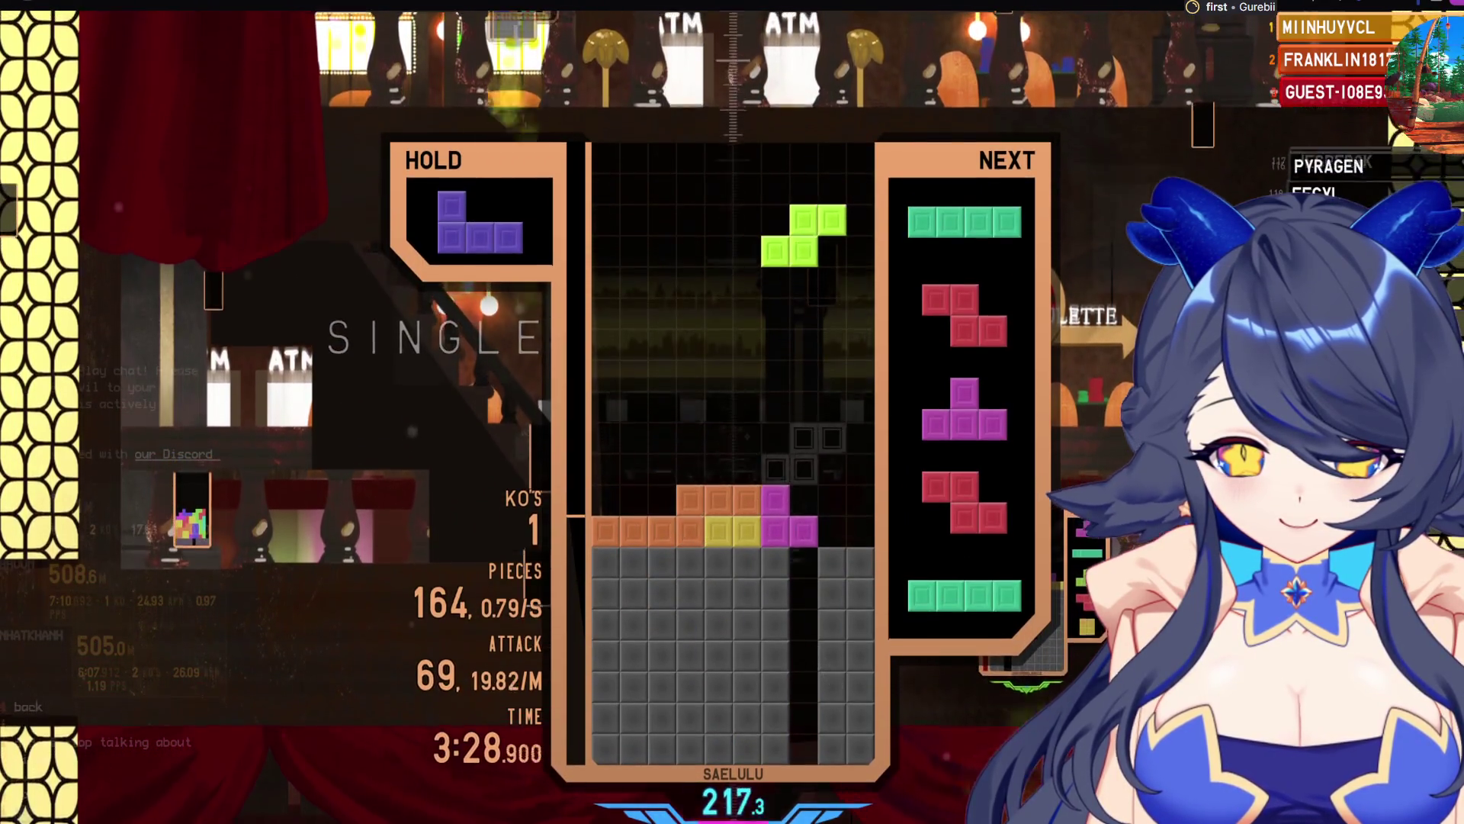
{"action": "key", "text": "Up"}
{"action": "key", "text": "space"}
{"action": "key", "text": "Left"}
{"action": "key", "text": "Left"}
{"action": "key", "text": "Left"}
{"action": "key", "text": "c"}
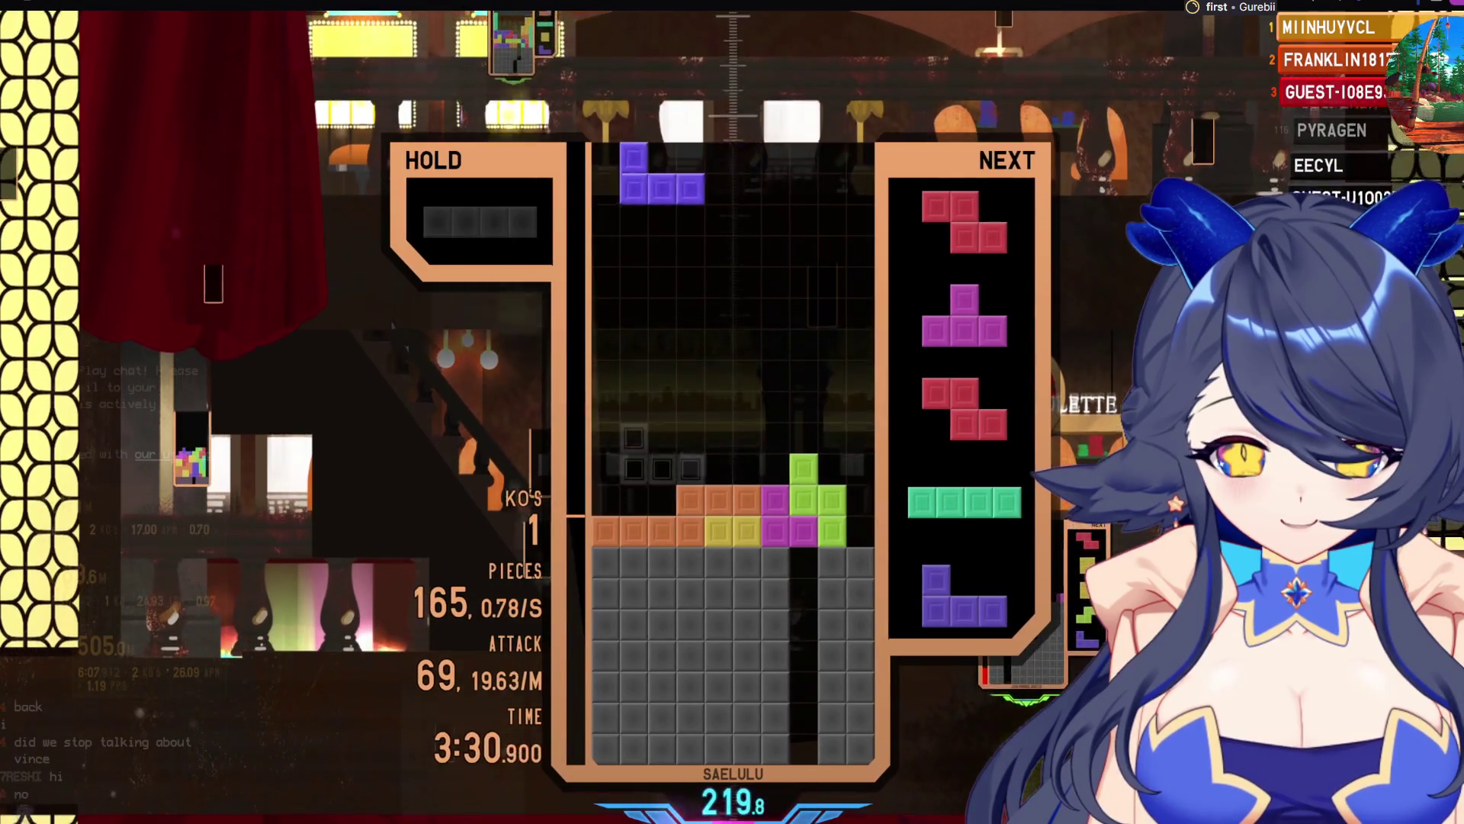
{"action": "key", "text": "Left"}
{"action": "key", "text": "Left"}
{"action": "key", "text": "Left"}
{"action": "key", "text": "space"}
{"action": "key", "text": "Left"}
{"action": "key", "text": "Left"}
{"action": "key", "text": "Left"}
{"action": "key", "text": "space"}
Place the T and Z, then drop the upright I at the right wall for a double
{"action": "key", "text": "Left"}
{"action": "key", "text": "space"}
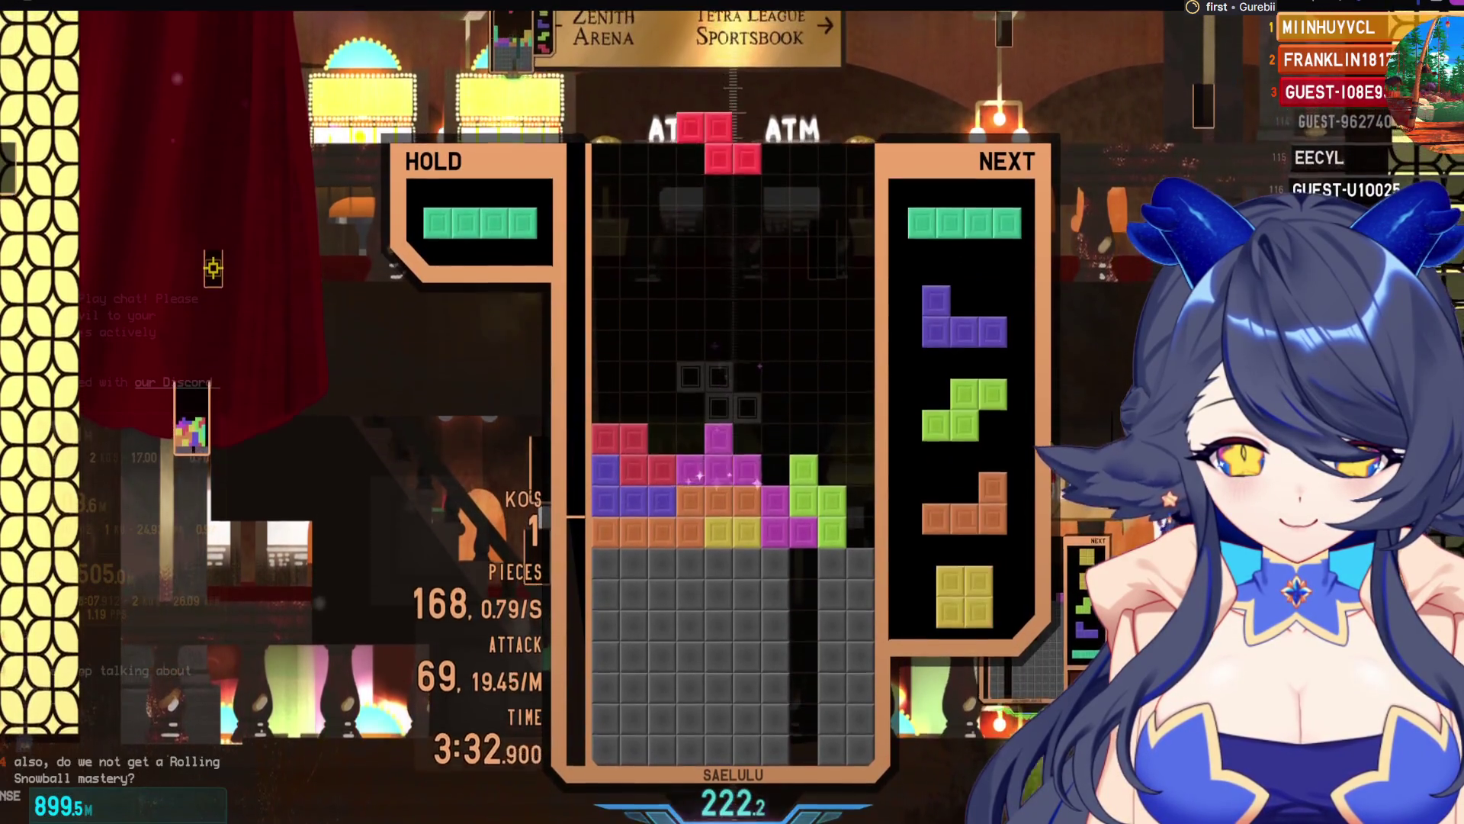
{"action": "key", "text": "Up"}
{"action": "key", "text": "space"}
{"action": "key", "text": "Up"}
{"action": "key", "text": "Right"}
{"action": "key", "text": "Right"}
{"action": "key", "text": "Right"}
{"action": "key", "text": "space"}
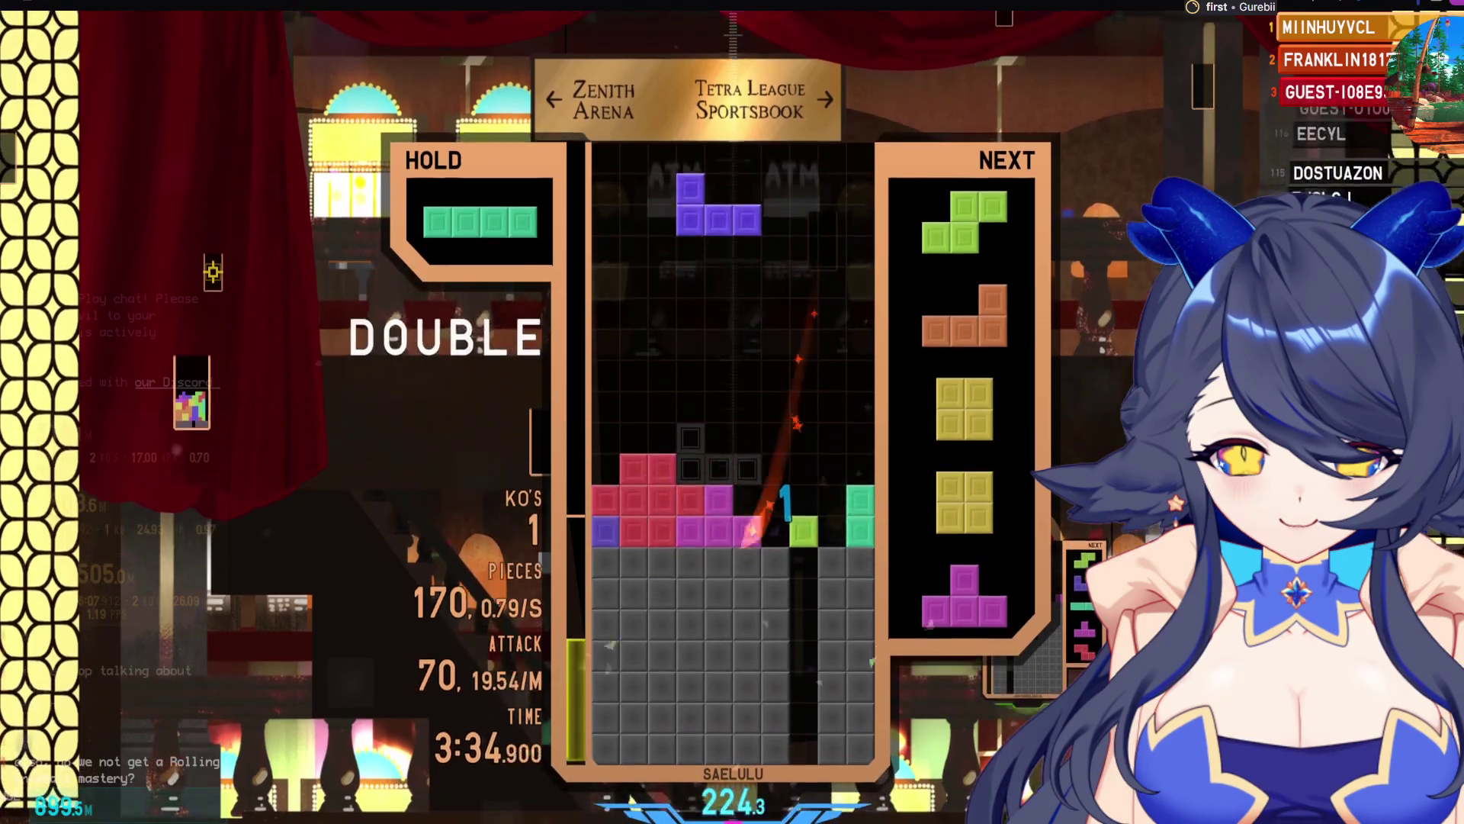
Place the J at the right wall, clear a single with the S and a double with the L
{"action": "key", "text": "Up"}
{"action": "key", "text": "Right"}
{"action": "key", "text": "Right"}
{"action": "key", "text": "Right"}
{"action": "key", "text": "space"}
{"action": "key", "text": "Up"}
{"action": "key", "text": "Right"}
{"action": "key", "text": "space"}
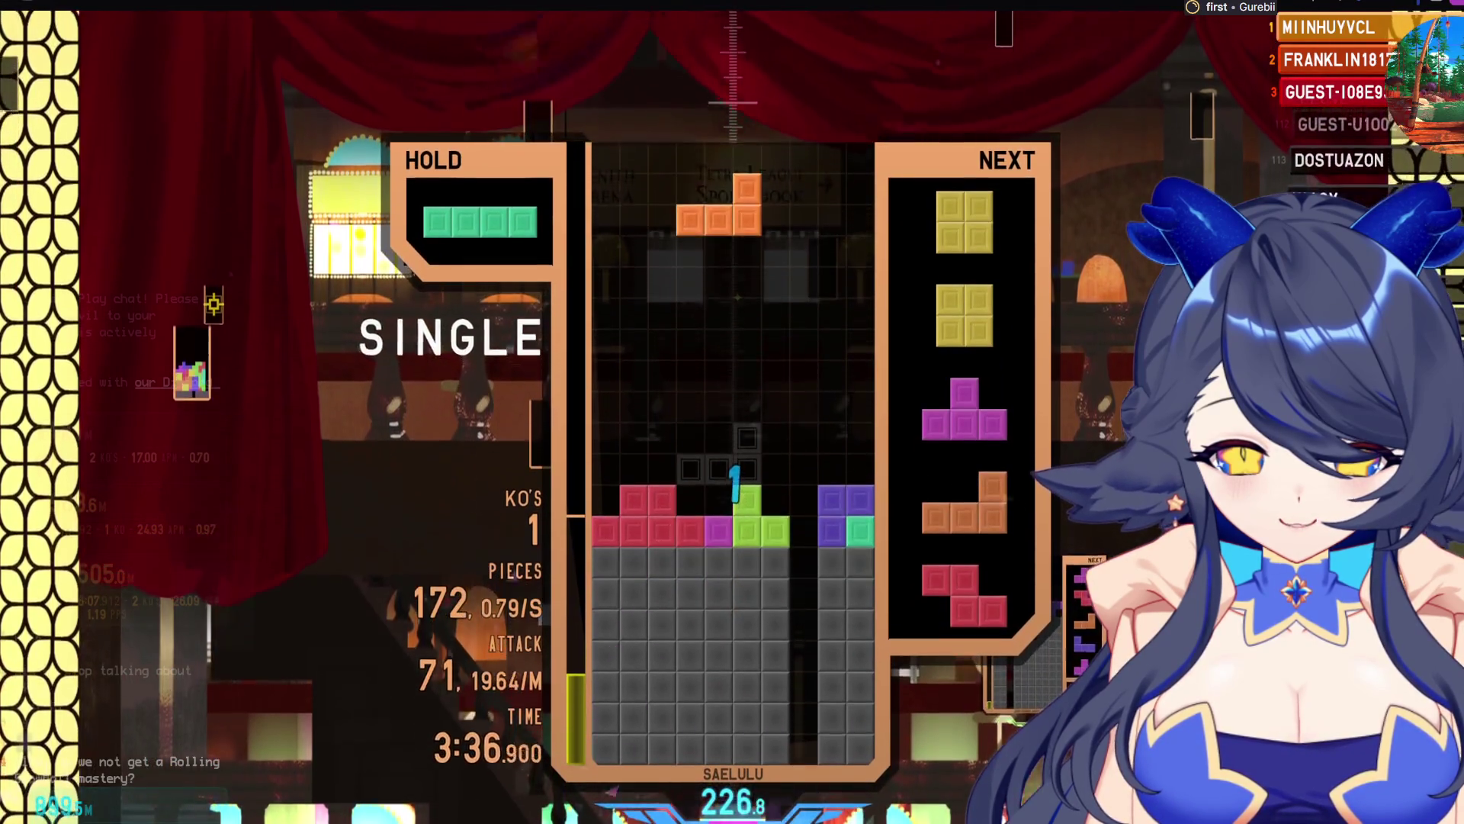
{"action": "key", "text": "Up"}
{"action": "key", "text": "Right"}
{"action": "key", "text": "Right"}
{"action": "key", "text": "Right"}
{"action": "key", "text": "space"}
Drop two O pieces left and right, then the T for a single line clear
{"action": "key", "text": "Left"}
{"action": "key", "text": "space"}
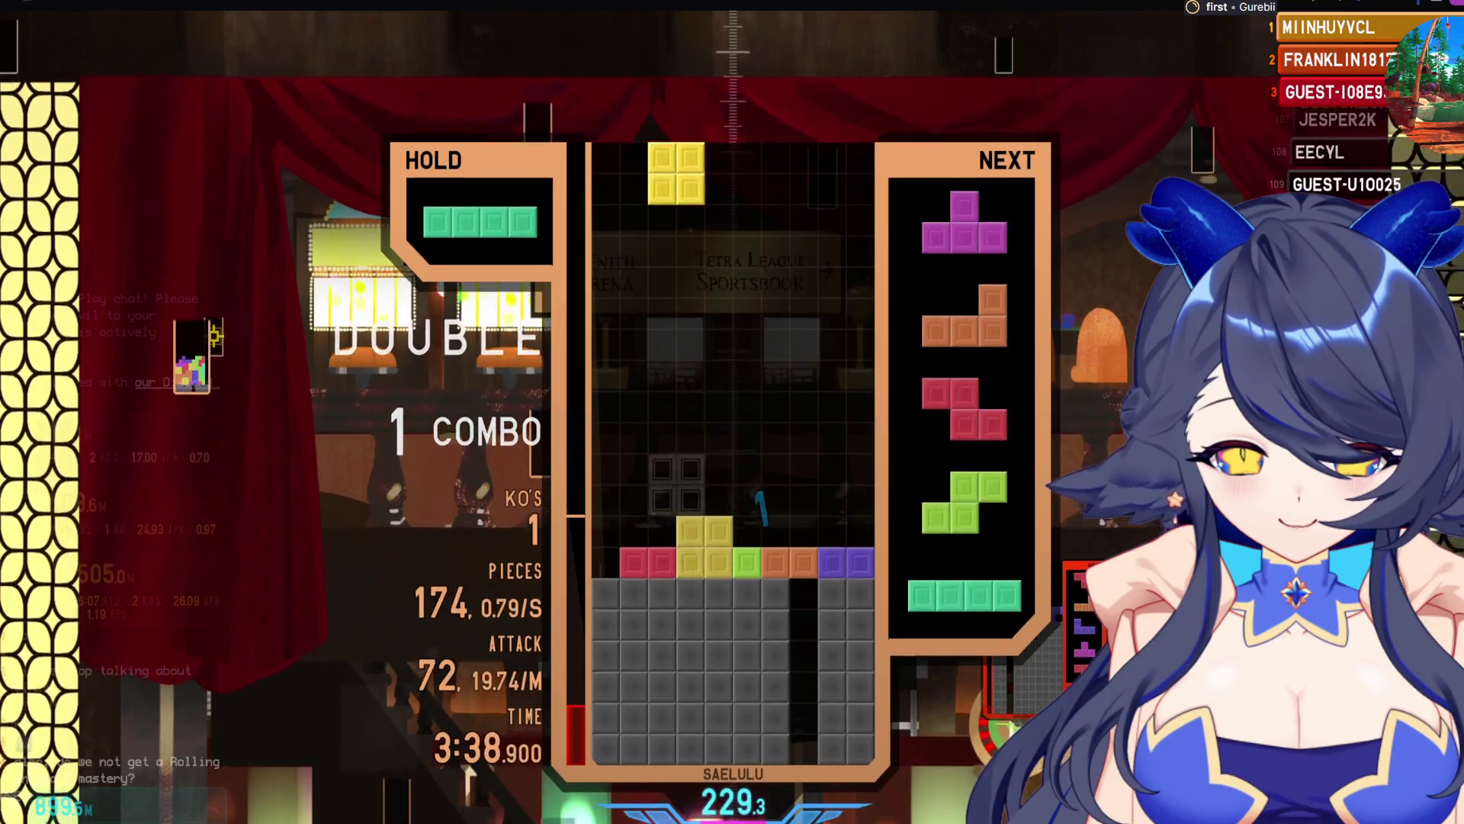
{"action": "key", "text": "Right"}
{"action": "key", "text": "Right"}
{"action": "key", "text": "Right"}
{"action": "key", "text": "space"}
{"action": "key", "text": "Up"}
{"action": "key", "text": "Left"}
{"action": "key", "text": "Left"}
{"action": "key", "text": "Left"}
{"action": "key", "text": "space"}
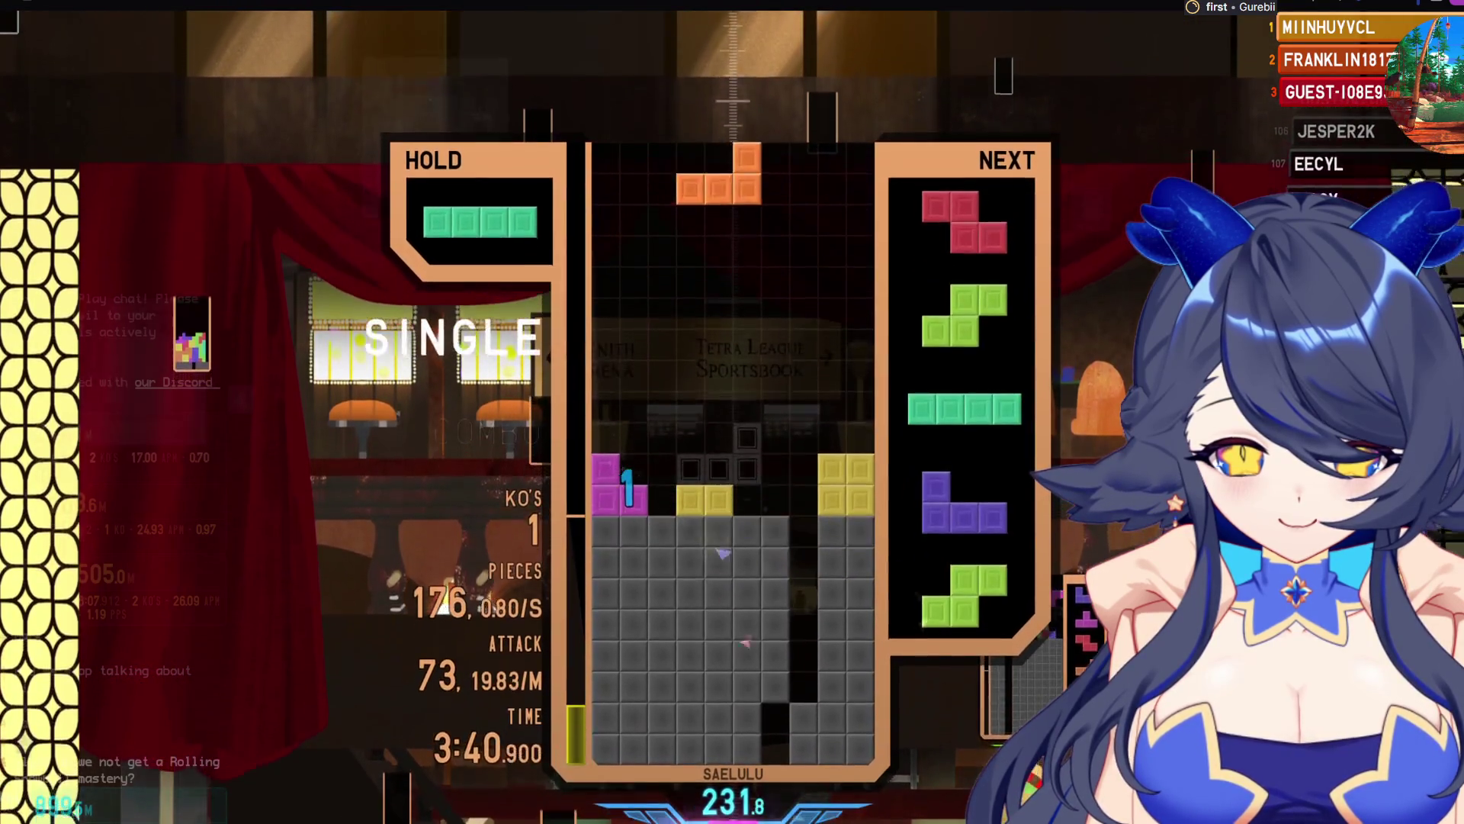
Hold the L, drop the I for a quad, fill the gap with the Z, and triple with the L
{"action": "key", "text": "c"}
{"action": "key", "text": "Up"}
{"action": "key", "text": "Right"}
{"action": "key", "text": "Right"}
{"action": "key", "text": "space"}
{"action": "key", "text": "Up"}
{"action": "key", "text": "Left"}
{"action": "key", "text": "Left"}
{"action": "key", "text": "space"}
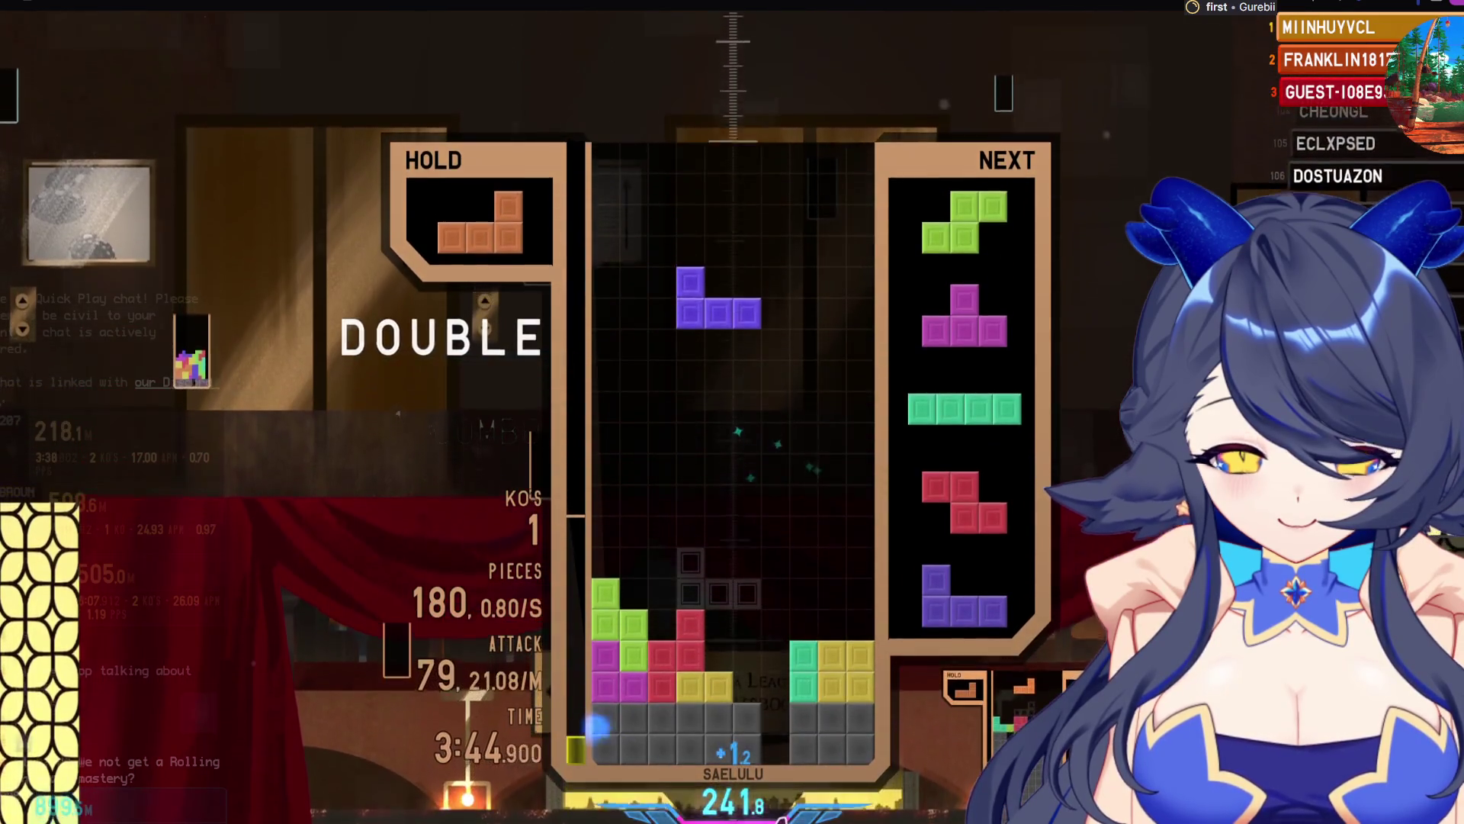
{"action": "key", "text": "Up"}
{"action": "key", "text": "Up"}
{"action": "key", "text": "Right"}
{"action": "key", "text": "space"}
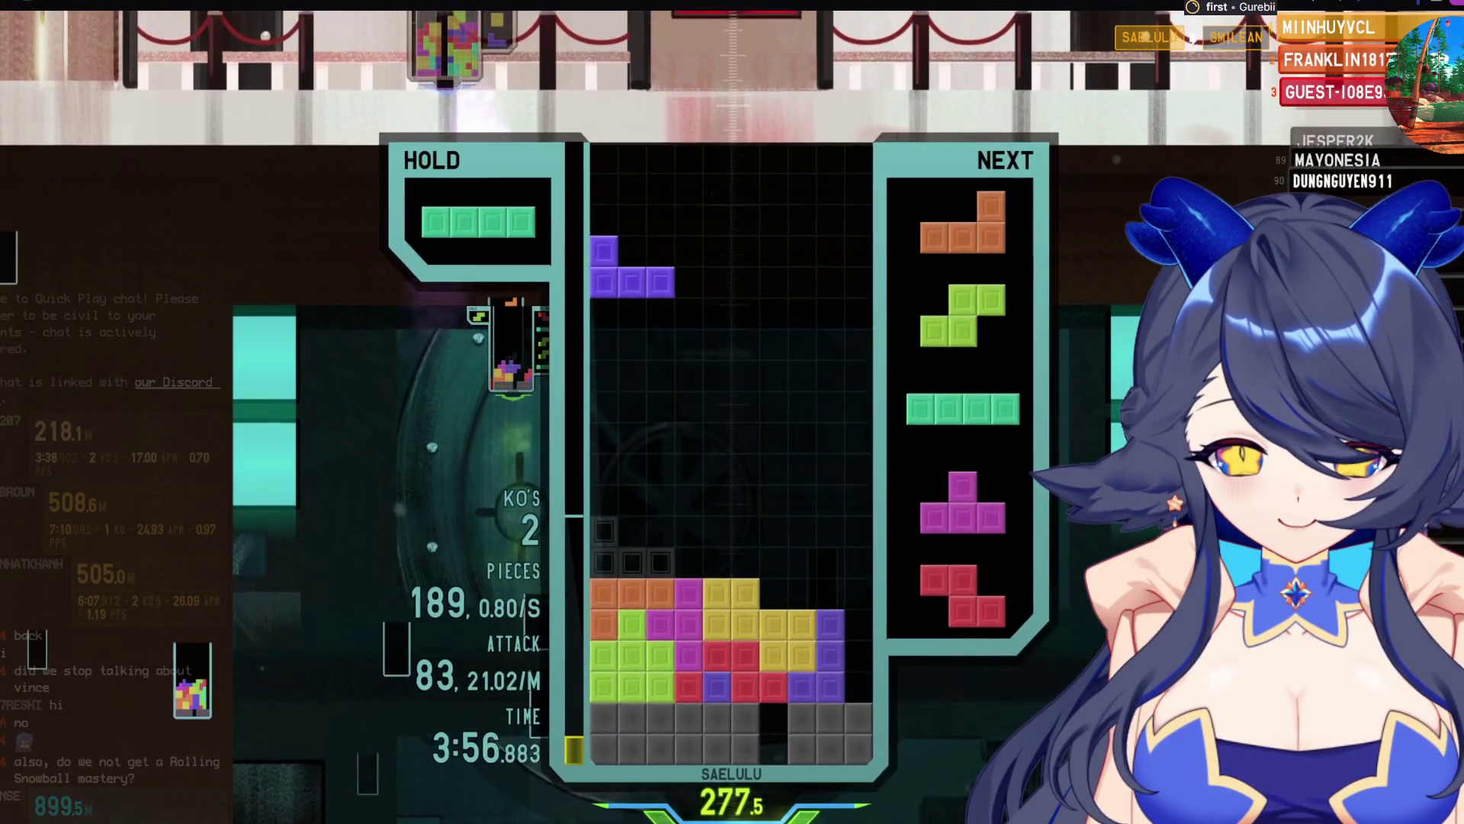
Clear a double with the L, then singles with two S pieces around a Z
{"action": "key", "text": "a"}
{"action": "key", "text": "space"}
{"action": "key", "text": "Right"}
{"action": "key", "text": "Right"}
{"action": "key", "text": "Right"}
{"action": "key", "text": "space"}
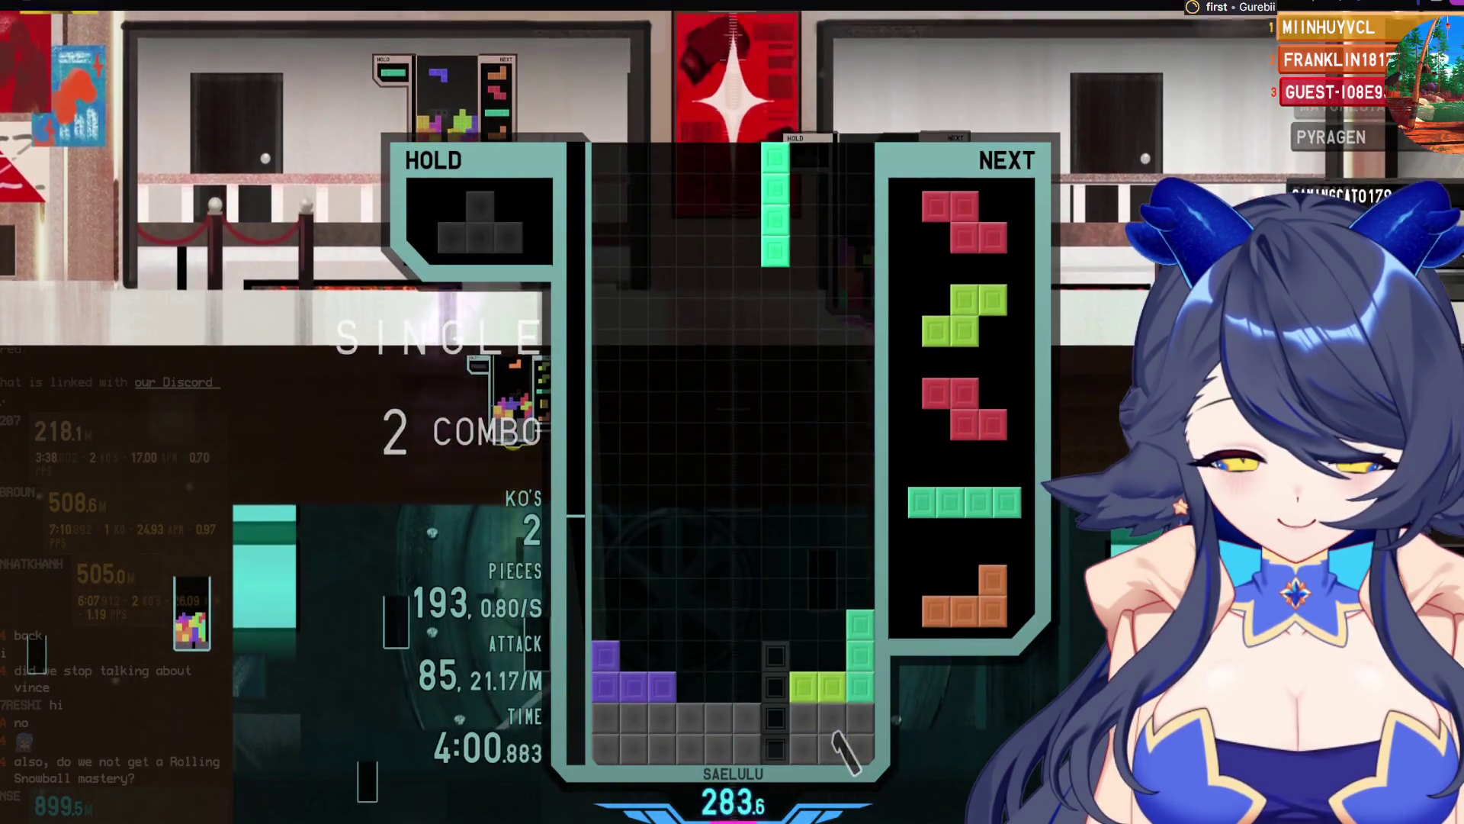
{"action": "key", "text": "Left"}
{"action": "key", "text": "space"}
{"action": "key", "text": "a"}
{"action": "key", "text": "space"}
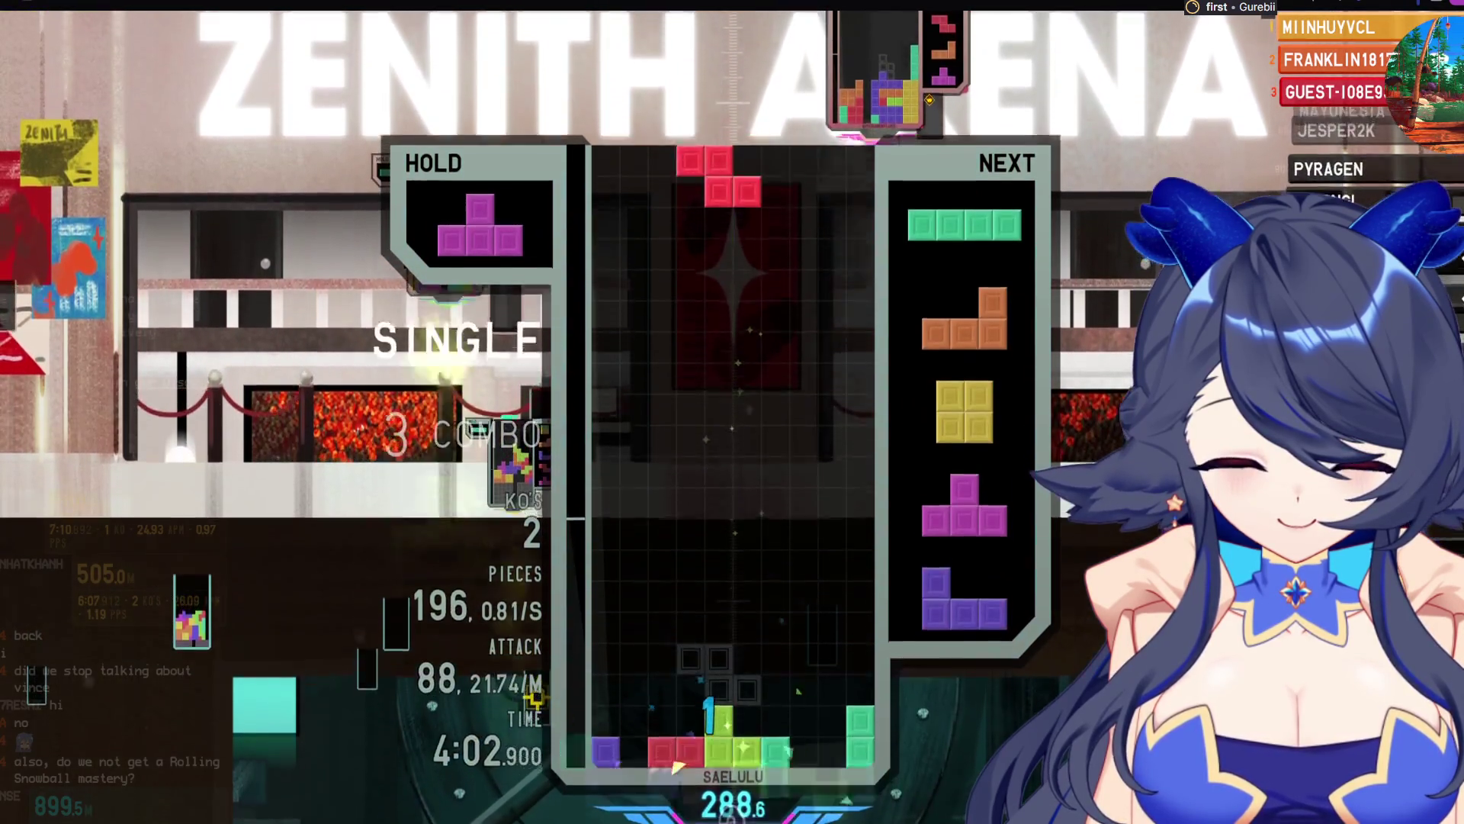
Place the Z at the left edge, then swap out the T and drop it at the left wall
{"action": "key", "text": "a"}
{"action": "key", "text": "Left"}
{"action": "key", "text": "Left"}
{"action": "key", "text": "Left"}
{"action": "key", "text": "space"}
{"action": "key", "text": "c"}
{"action": "key", "text": "x"}
{"action": "key", "text": "Left"}
{"action": "key", "text": "Left"}
{"action": "key", "text": "Left"}
{"action": "key", "text": "space"}
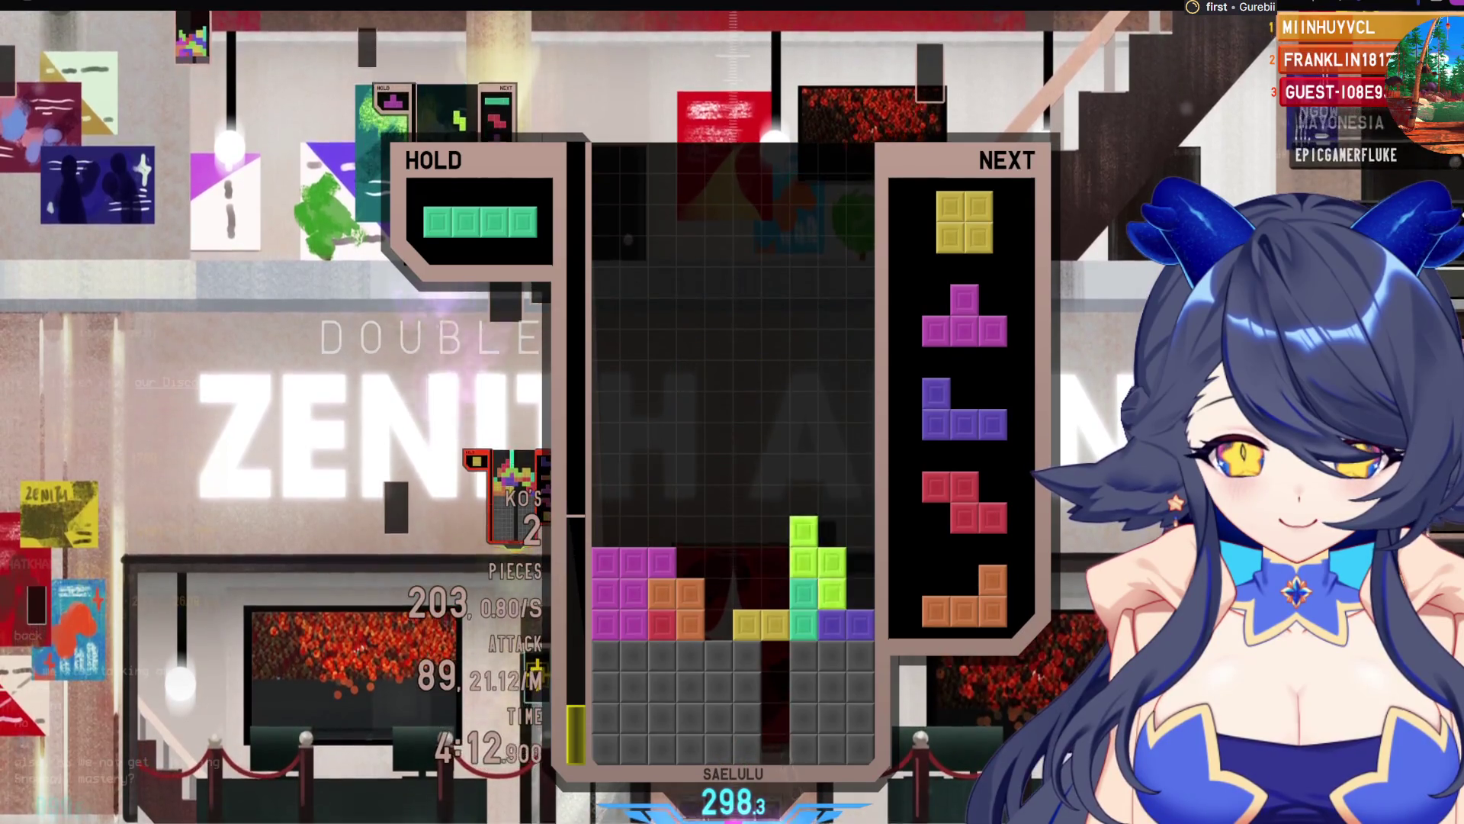
Place the O, hold the T, and drop the orange L for a triple, then the T, Z and I
{"action": "key", "text": "Right"}
{"action": "key", "text": "space"}
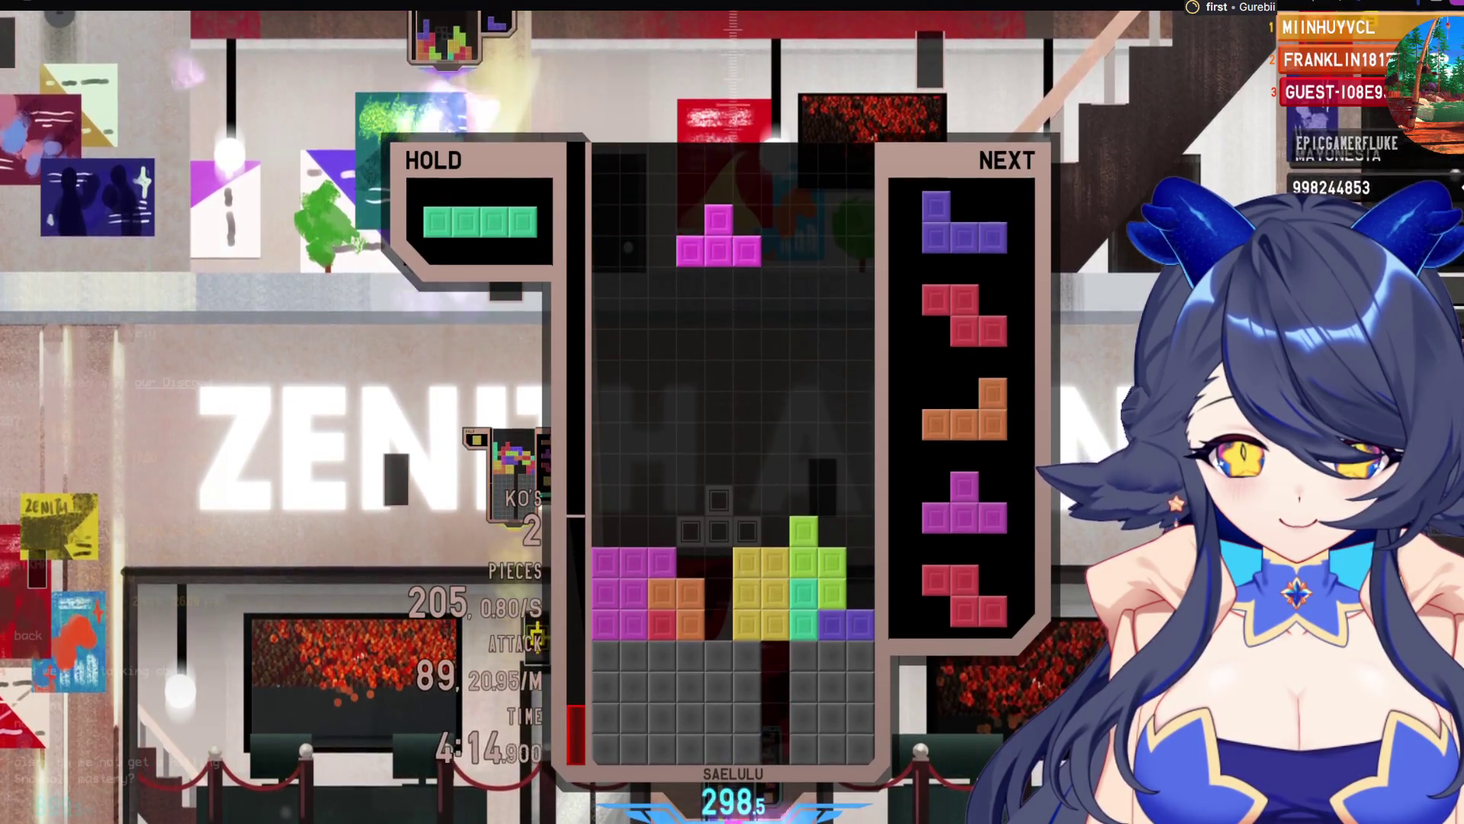
{"action": "key", "text": "c"}
{"action": "key", "text": "Up"}
{"action": "key", "text": "Right"}
{"action": "key", "text": "Right"}
{"action": "key", "text": "Right"}
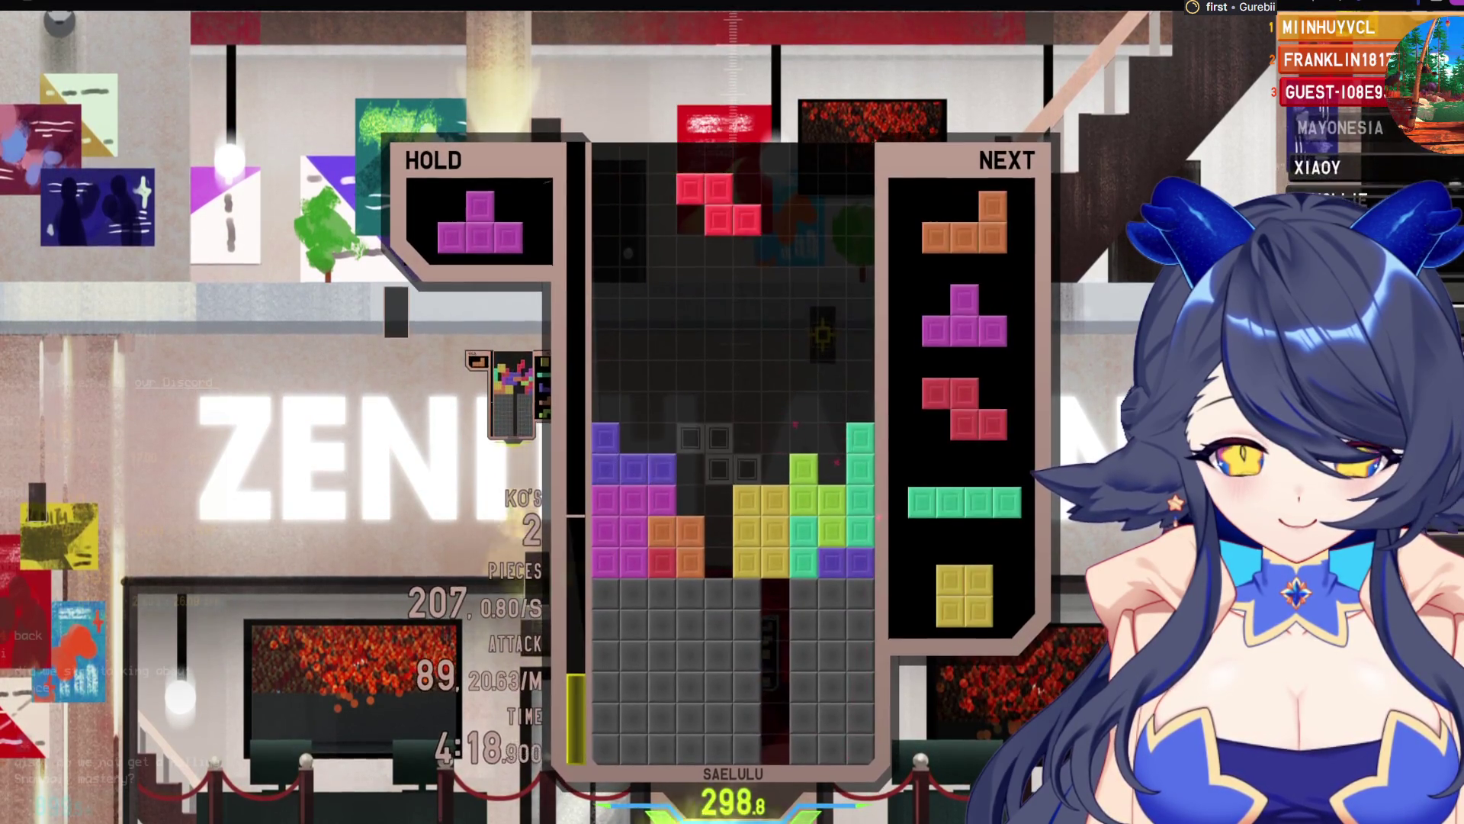
{"action": "key", "text": "a"}
{"action": "key", "text": "space"}
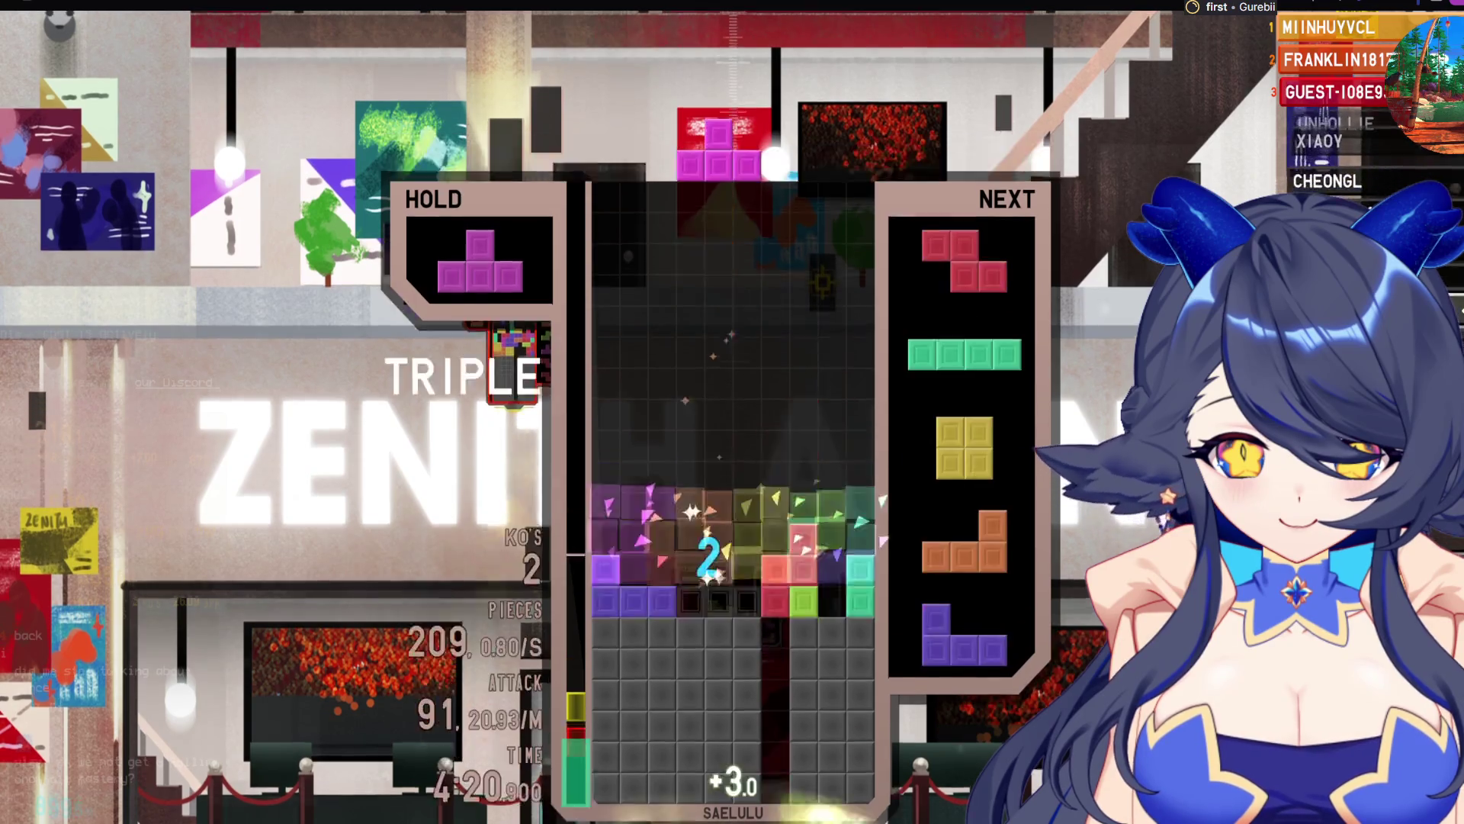
{"action": "key", "text": "space"}
{"action": "key", "text": "space"}
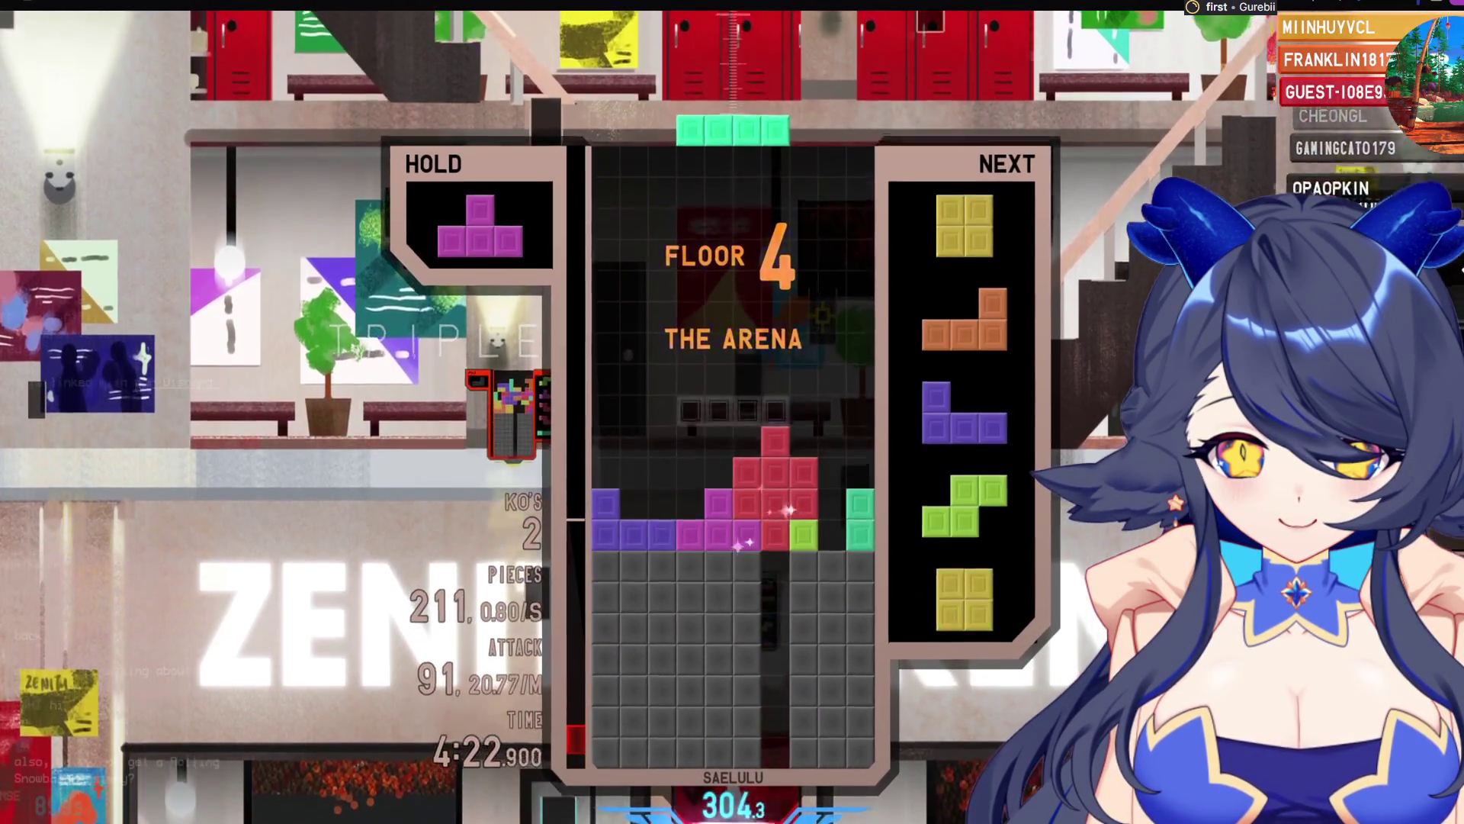
{"action": "key", "text": "space"}
Hold the orange L, drop the yellow O, and clear a single with the magenta T
{"action": "key", "text": "space"}
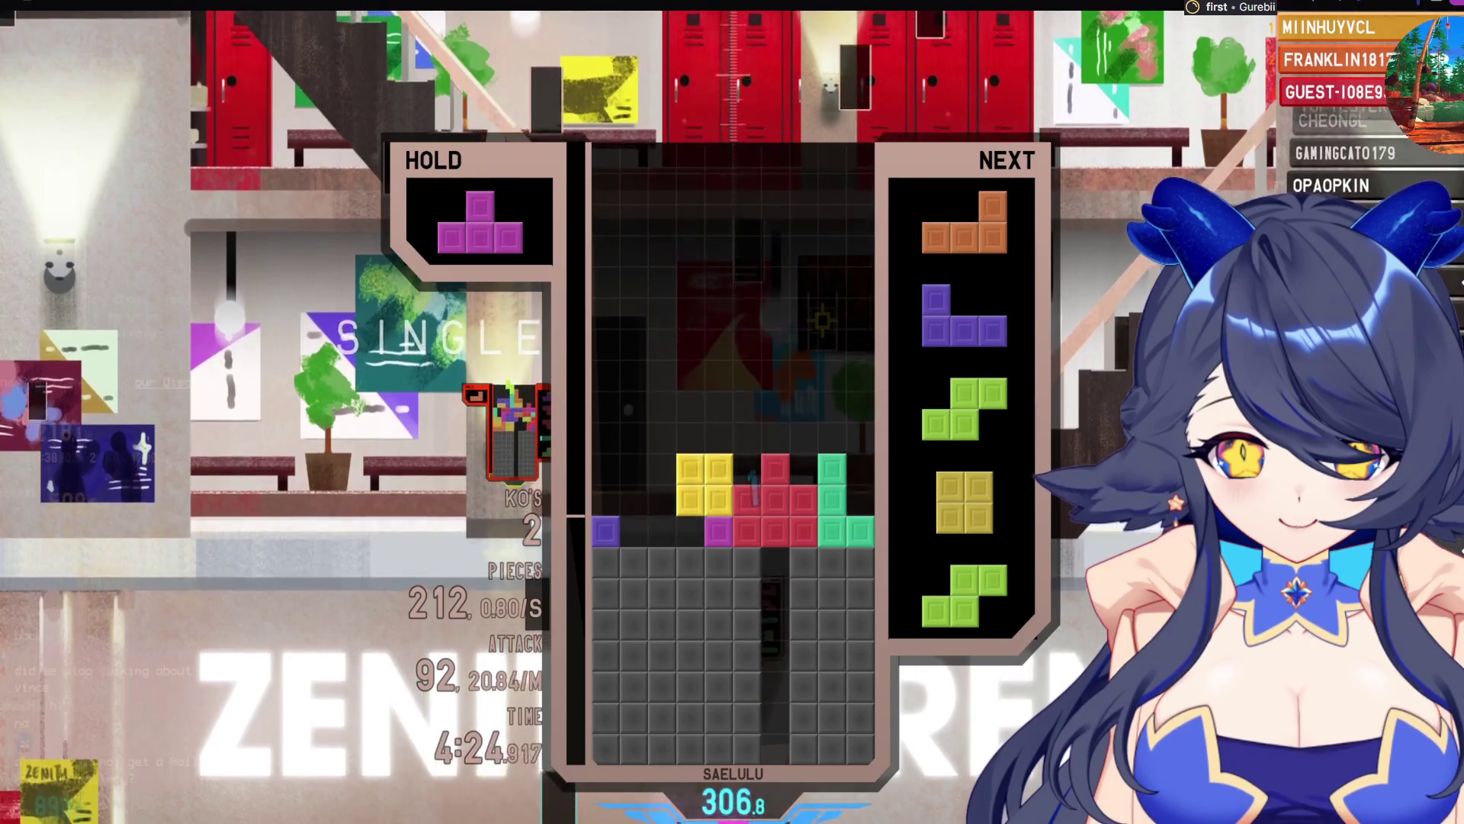
{"action": "key", "text": "c"}
{"action": "key", "text": "Left"}
{"action": "key", "text": "Left"}
{"action": "key", "text": "Left"}
{"action": "key", "text": "a"}
{"action": "key", "text": "Up"}
{"action": "key", "text": "space"}
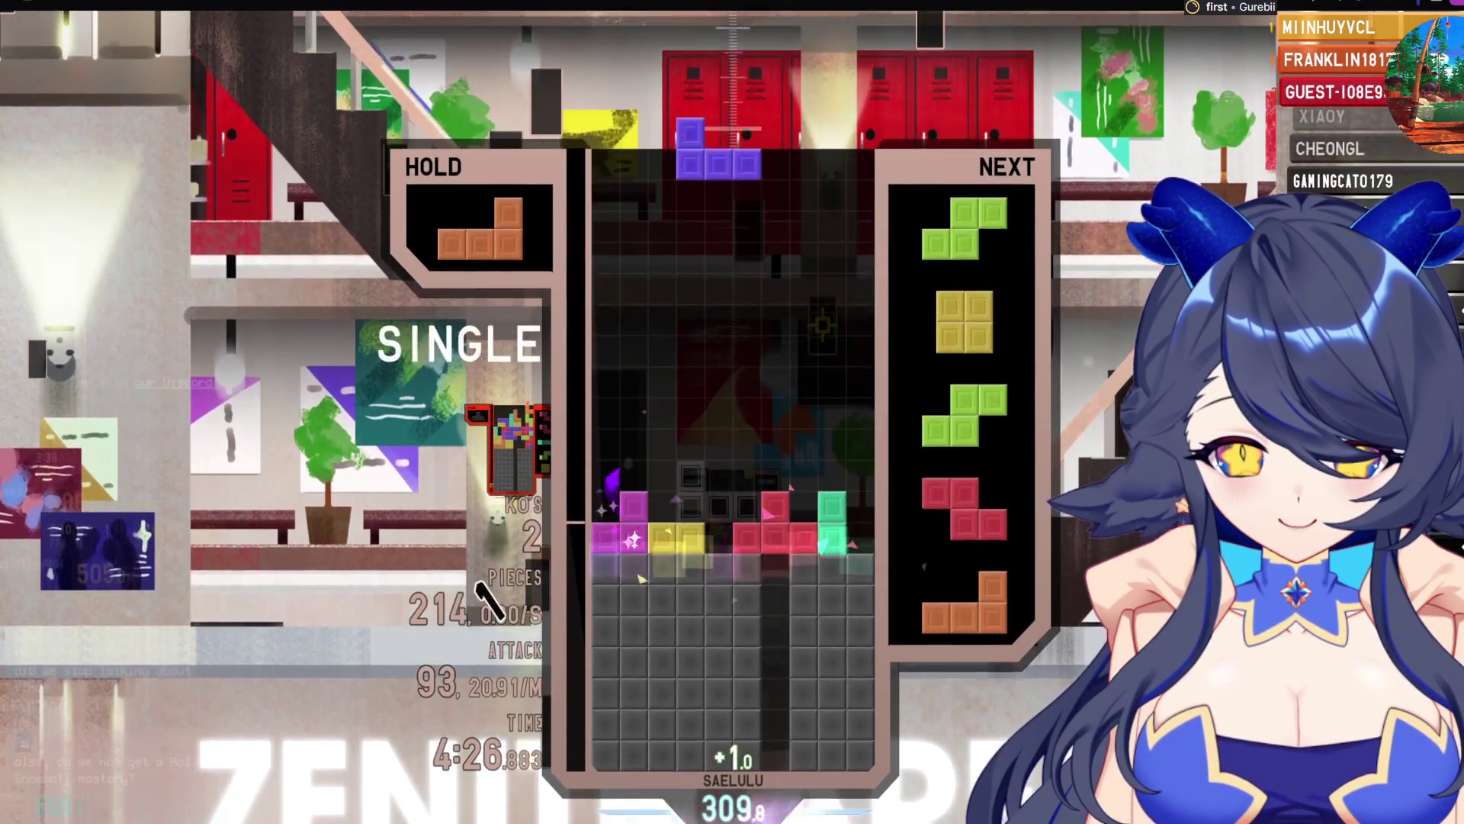
{"action": "key", "text": "a"}
{"action": "key", "text": "Left"}
{"action": "key", "text": "space"}
Stack the purple J and green S, hold the yellow O, and place the orange L at the left
{"action": "key", "text": "Left"}
{"action": "key", "text": "Up"}
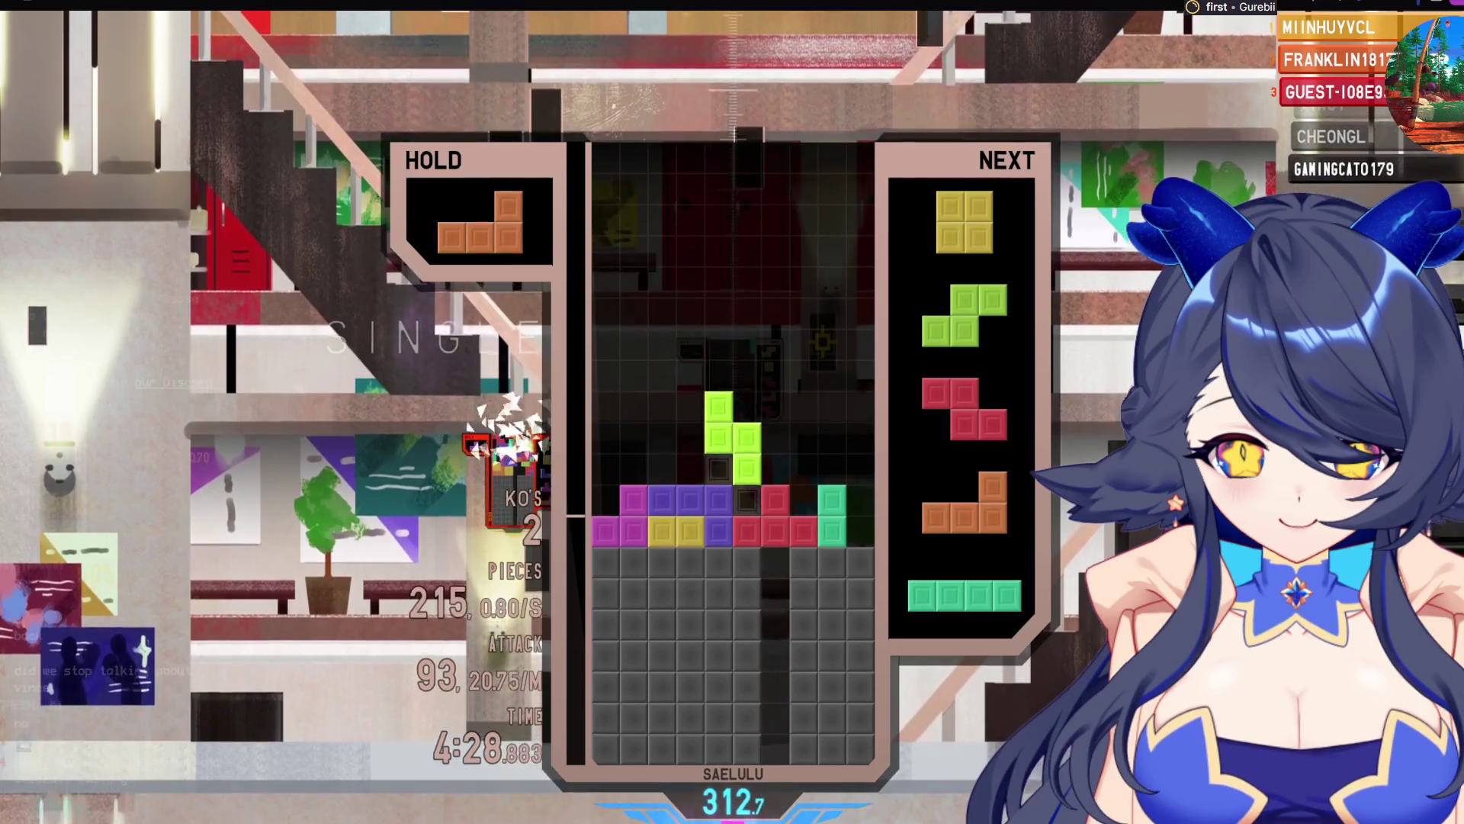
{"action": "key", "text": "space"}
{"action": "key", "text": "c"}
{"action": "key", "text": "a"}
{"action": "key", "text": "Left"}
{"action": "key", "text": "Left"}
{"action": "key", "text": "Left"}
{"action": "key", "text": "space"}
Place the green S right and yellow O left, then clear a double with the orange L
{"action": "key", "text": "Right"}
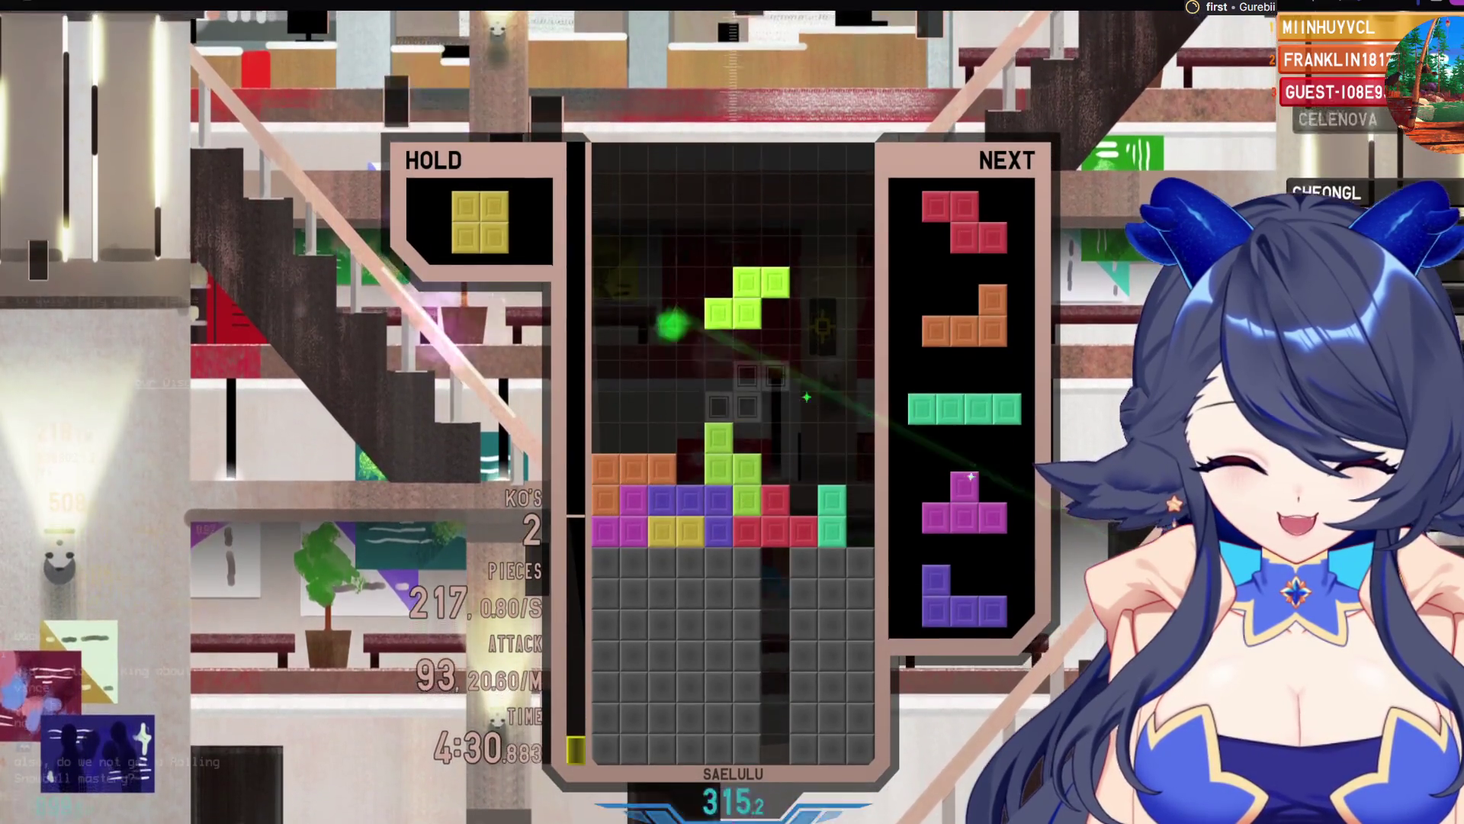
{"action": "key", "text": "Up"}
{"action": "key", "text": "Right"}
{"action": "key", "text": "space"}
{"action": "key", "text": "Left"}
{"action": "key", "text": "c"}
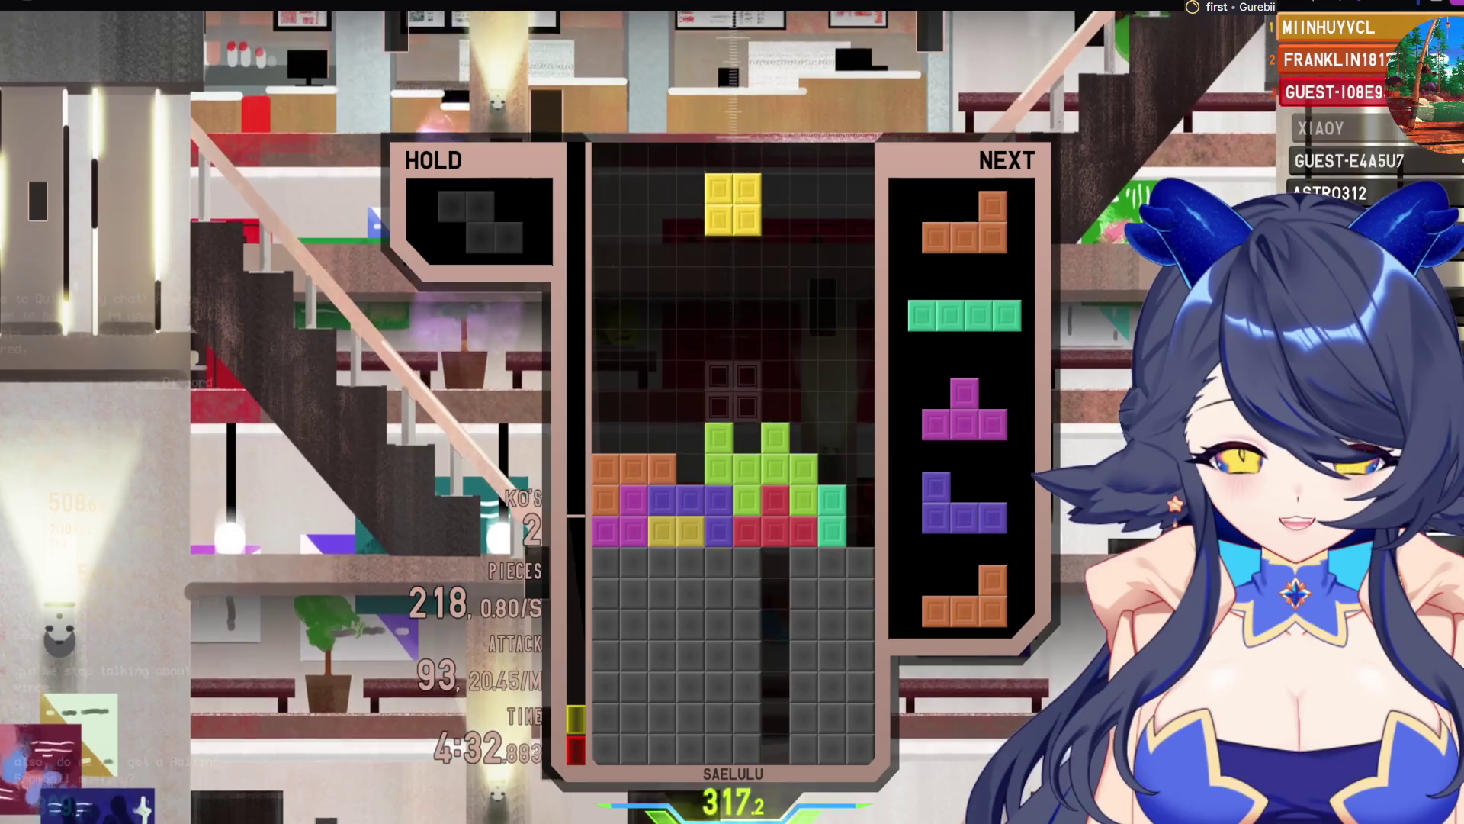
{"action": "key", "text": "Left"}
{"action": "key", "text": "Left"}
{"action": "key", "text": "Left"}
{"action": "key", "text": "space"}
{"action": "key", "text": "a"}
{"action": "key", "text": "Right"}
{"action": "key", "text": "space"}
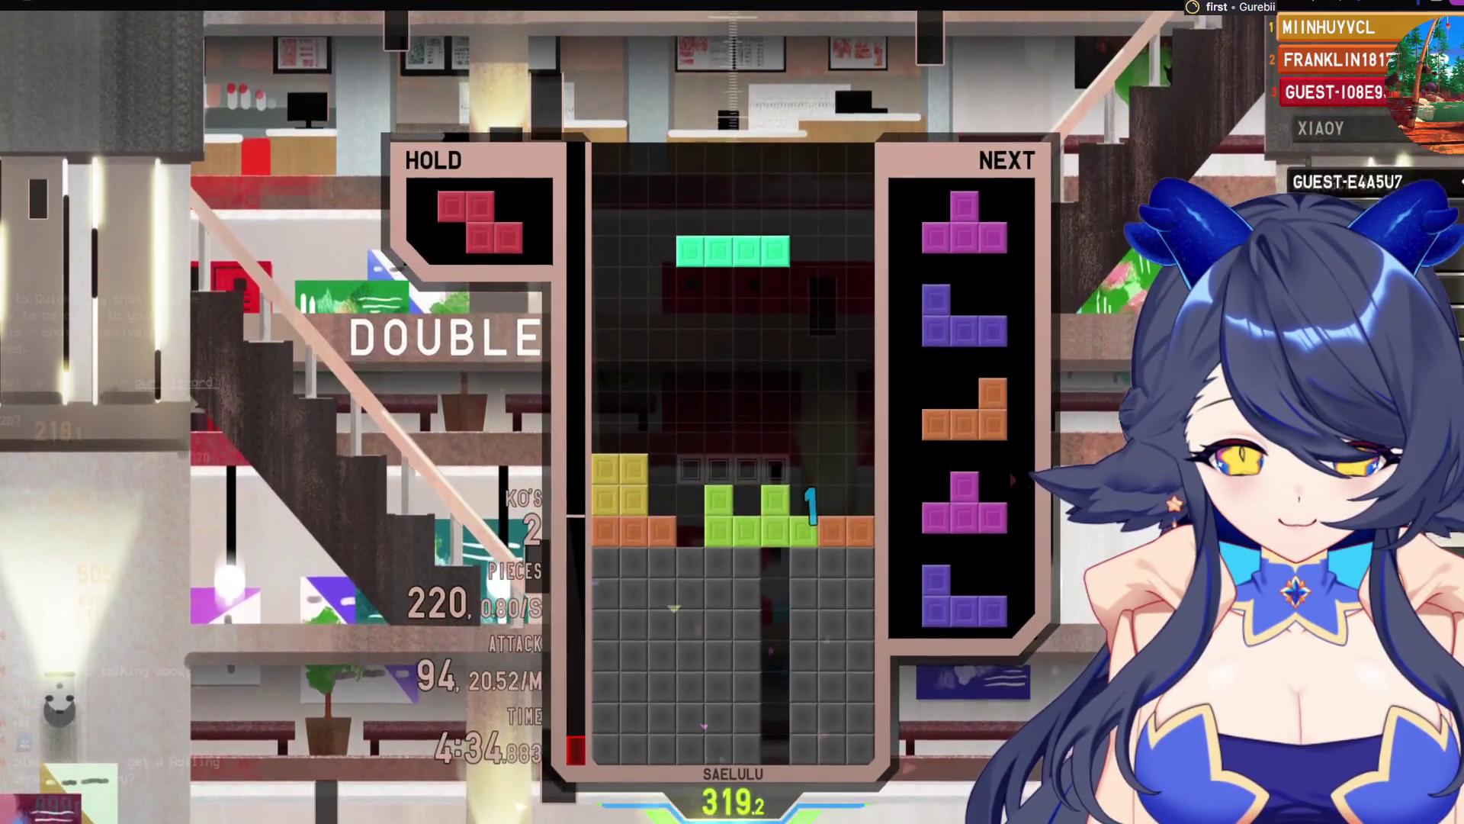
Hold the cyan I, place the red Z right, and clear a line with the magenta T
{"action": "key", "text": "c"}
{"action": "key", "text": "Up"}
{"action": "key", "text": "Right"}
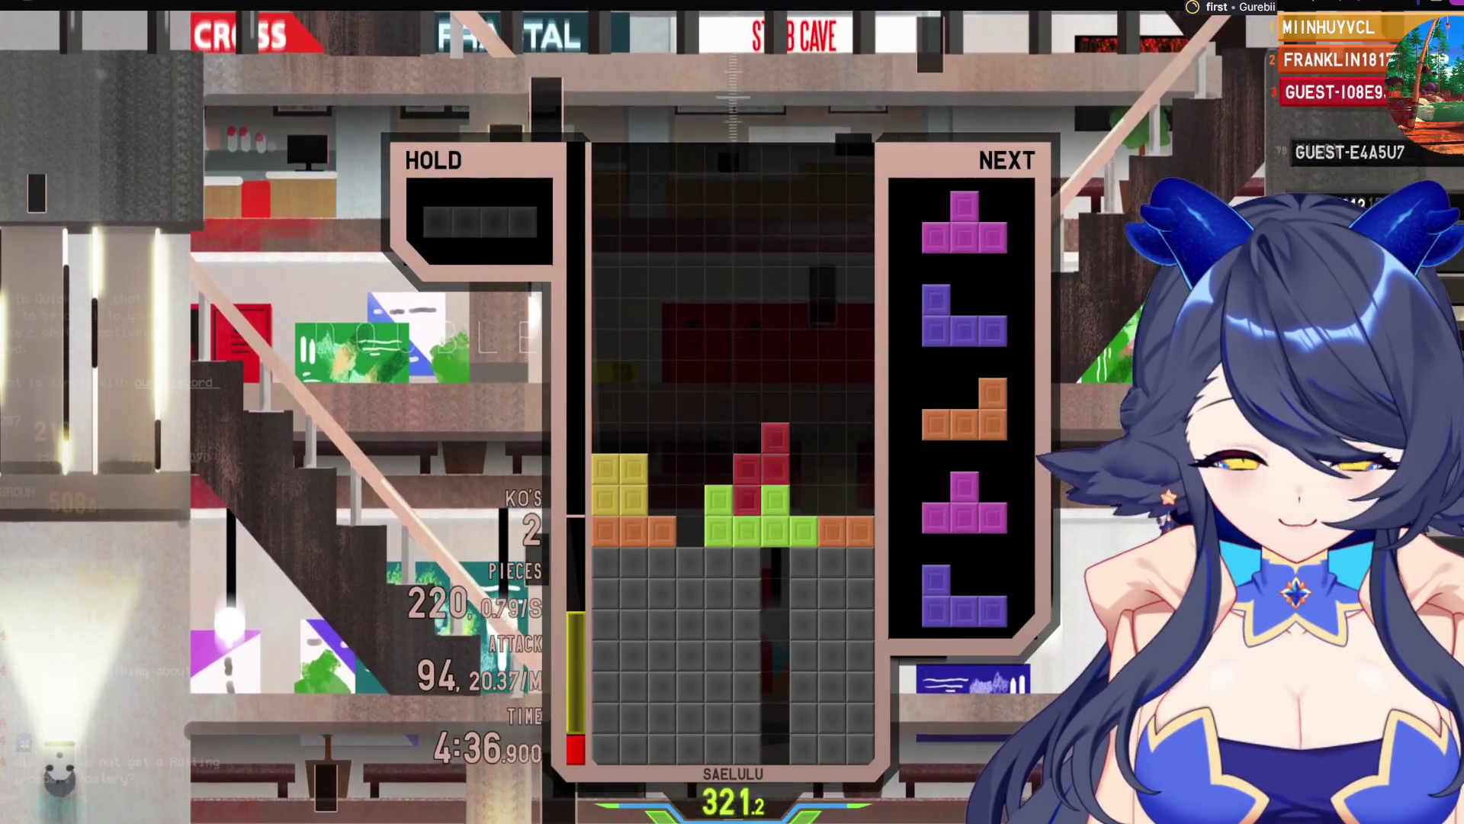
{"action": "key", "text": "space"}
{"action": "key", "text": "Left"}
{"action": "key", "text": "z"}
{"action": "key", "text": "space"}
Drop the purple J at the left and clear a line with the orange L
{"action": "key", "text": "Up"}
{"action": "key", "text": "Left"}
{"action": "key", "text": "Up"}
{"action": "key", "text": "Left"}
{"action": "key", "text": "Left"}
{"action": "key", "text": "Left"}
{"action": "key", "text": "space"}
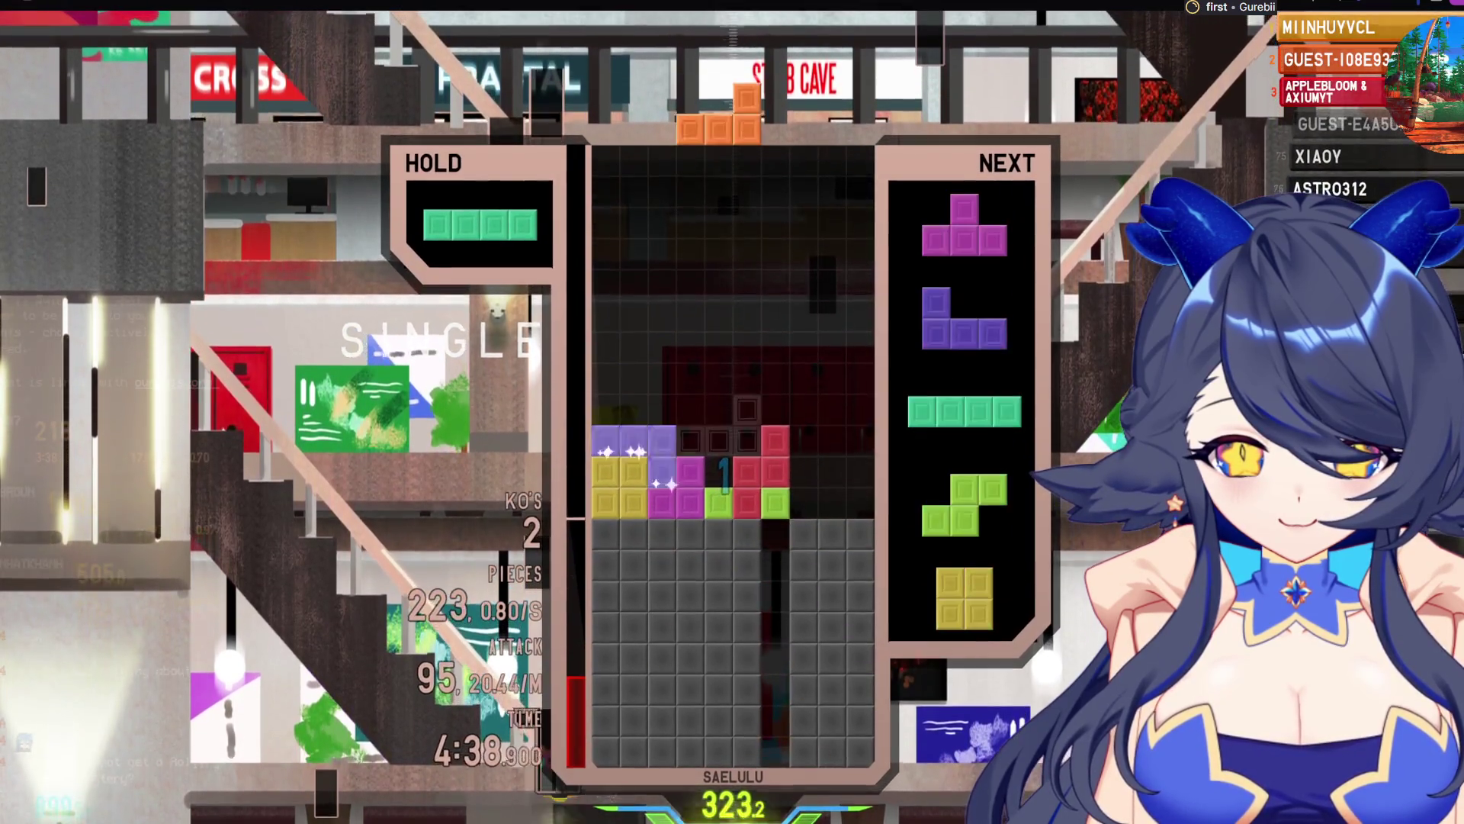
{"action": "key", "text": "Right"}
{"action": "key", "text": "Right"}
{"action": "key", "text": "Right"}
{"action": "key", "text": "Right"}
Place the magenta T and cyan I, then clear a line with the purple J
{"action": "key", "text": "space"}
{"action": "key", "text": "space"}
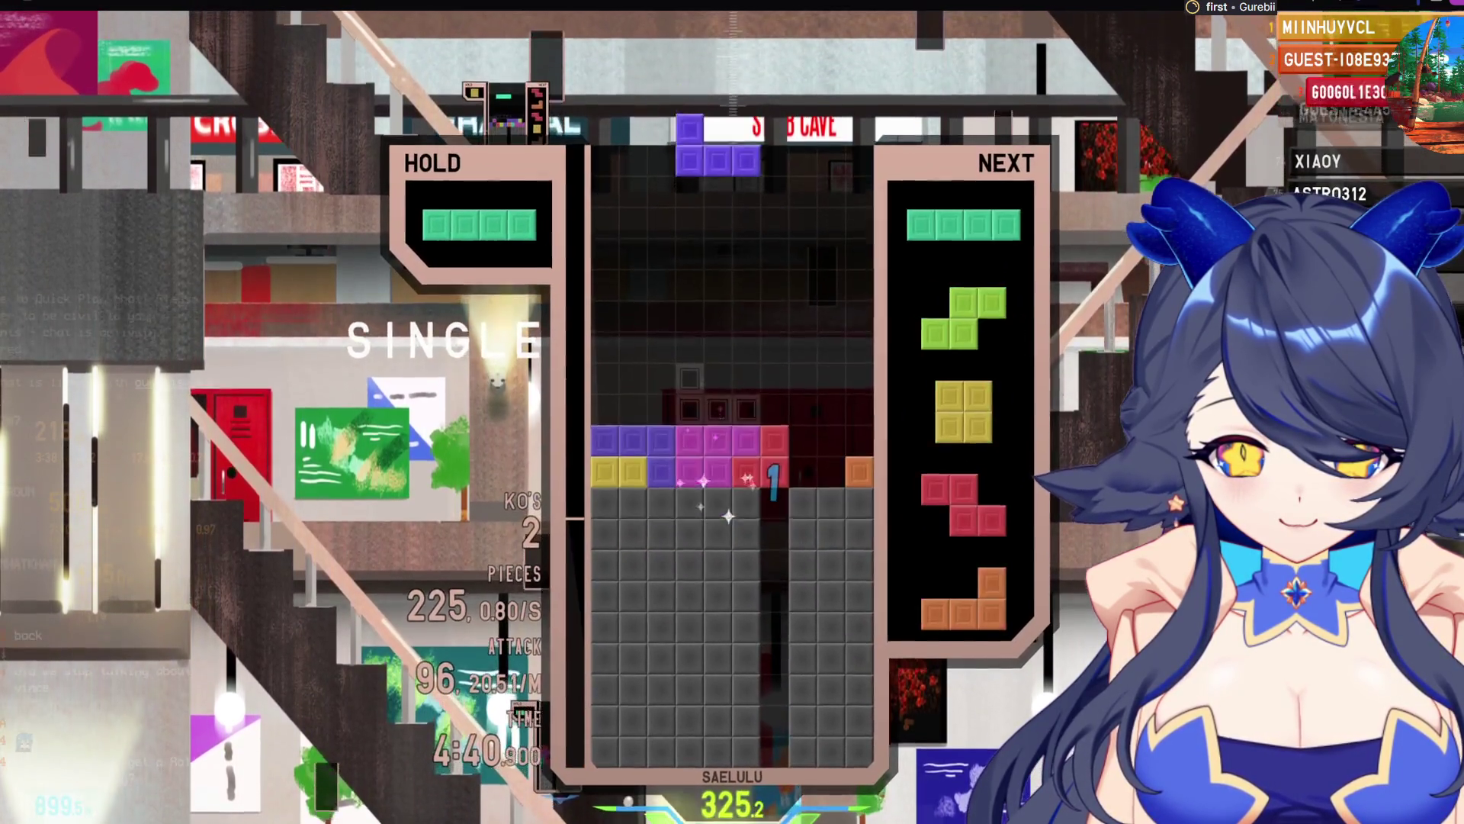
{"action": "key", "text": "Up"}
{"action": "key", "text": "Right"}
{"action": "key", "text": "Right"}
{"action": "key", "text": "Right"}
{"action": "key", "text": "space"}
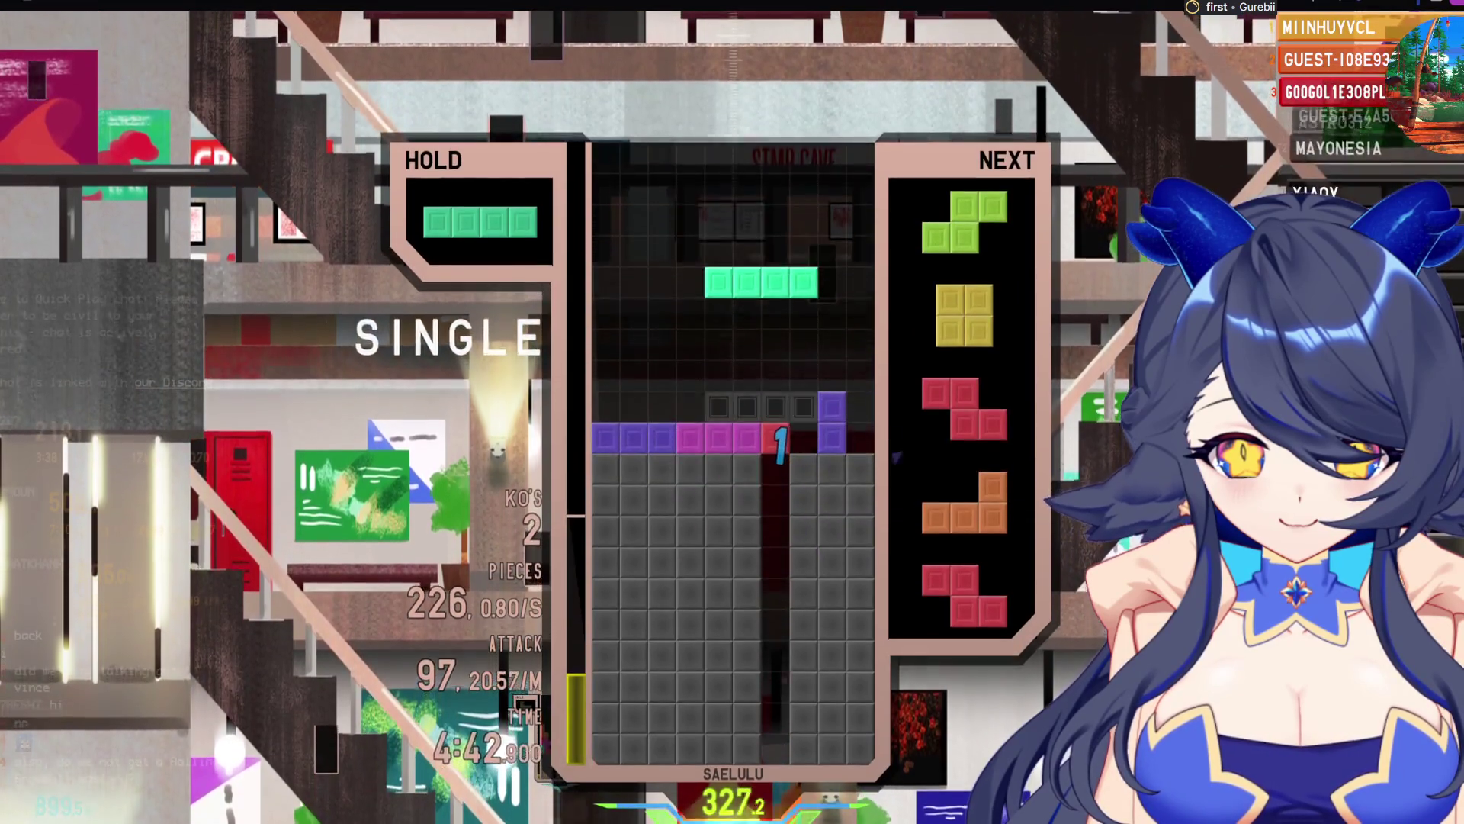
{"action": "key", "text": "Up"}
{"action": "key", "text": "Right"}
{"action": "key", "text": "Right"}
{"action": "key", "text": "Right"}
Stack the green S, red Z, orange L and yellow O, clearing a line with the Z
{"action": "key", "text": "space"}
{"action": "key", "text": "Up"}
{"action": "key", "text": "Right"}
{"action": "key", "text": "Right"}
{"action": "key", "text": "space"}
{"action": "key", "text": "space"}
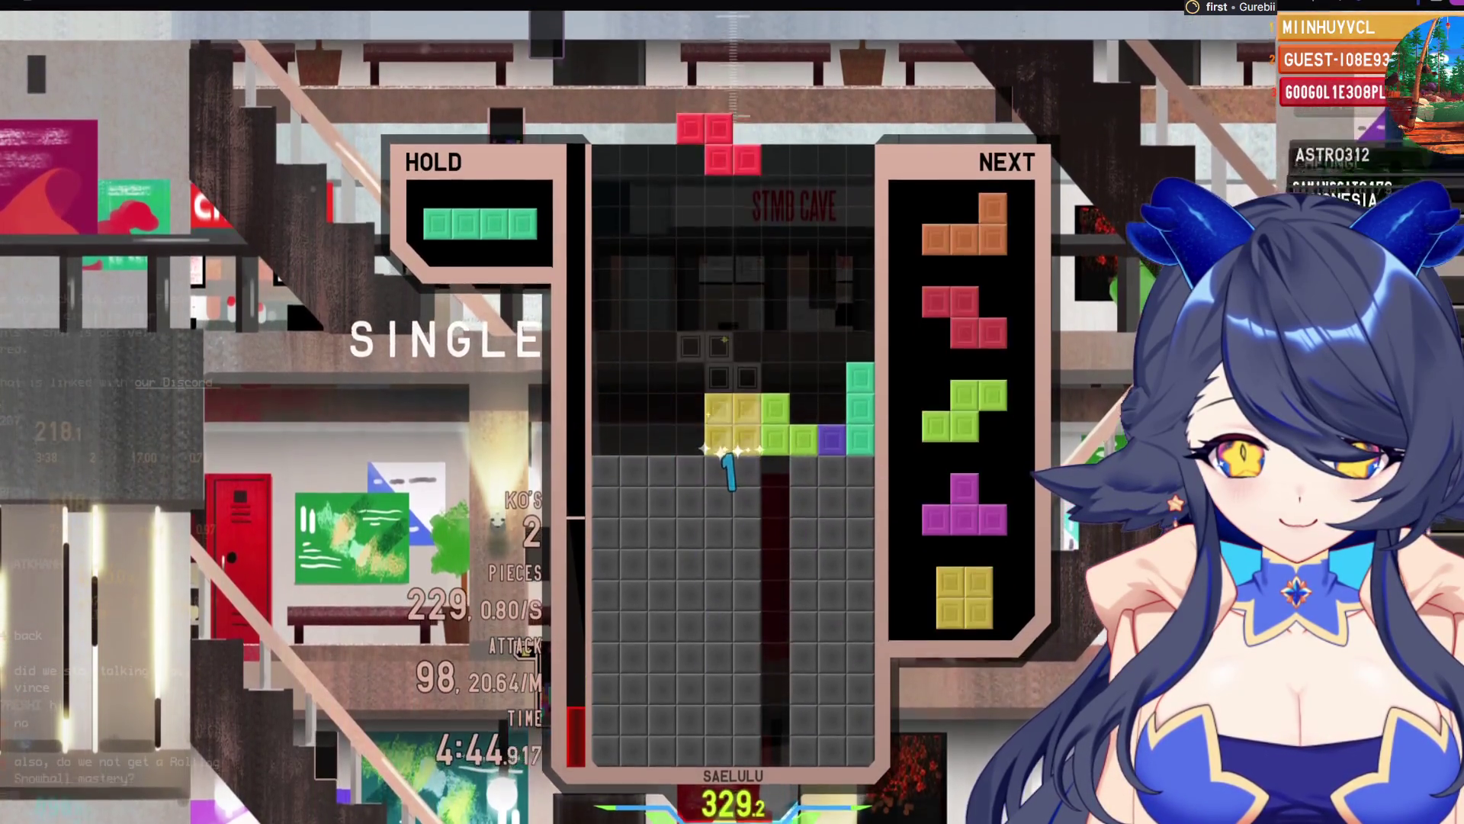
{"action": "key", "text": "Right"}
{"action": "key", "text": "Right"}
{"action": "key", "text": "Right"}
{"action": "key", "text": "space"}
{"action": "key", "text": "Left"}
{"action": "key", "text": "Left"}
{"action": "key", "text": "Left"}
{"action": "key", "text": "Up"}
{"action": "key", "text": "Right"}
Lock the green S on the right, drop the magenta T, and clear a line with the O
{"action": "key", "text": "space"}
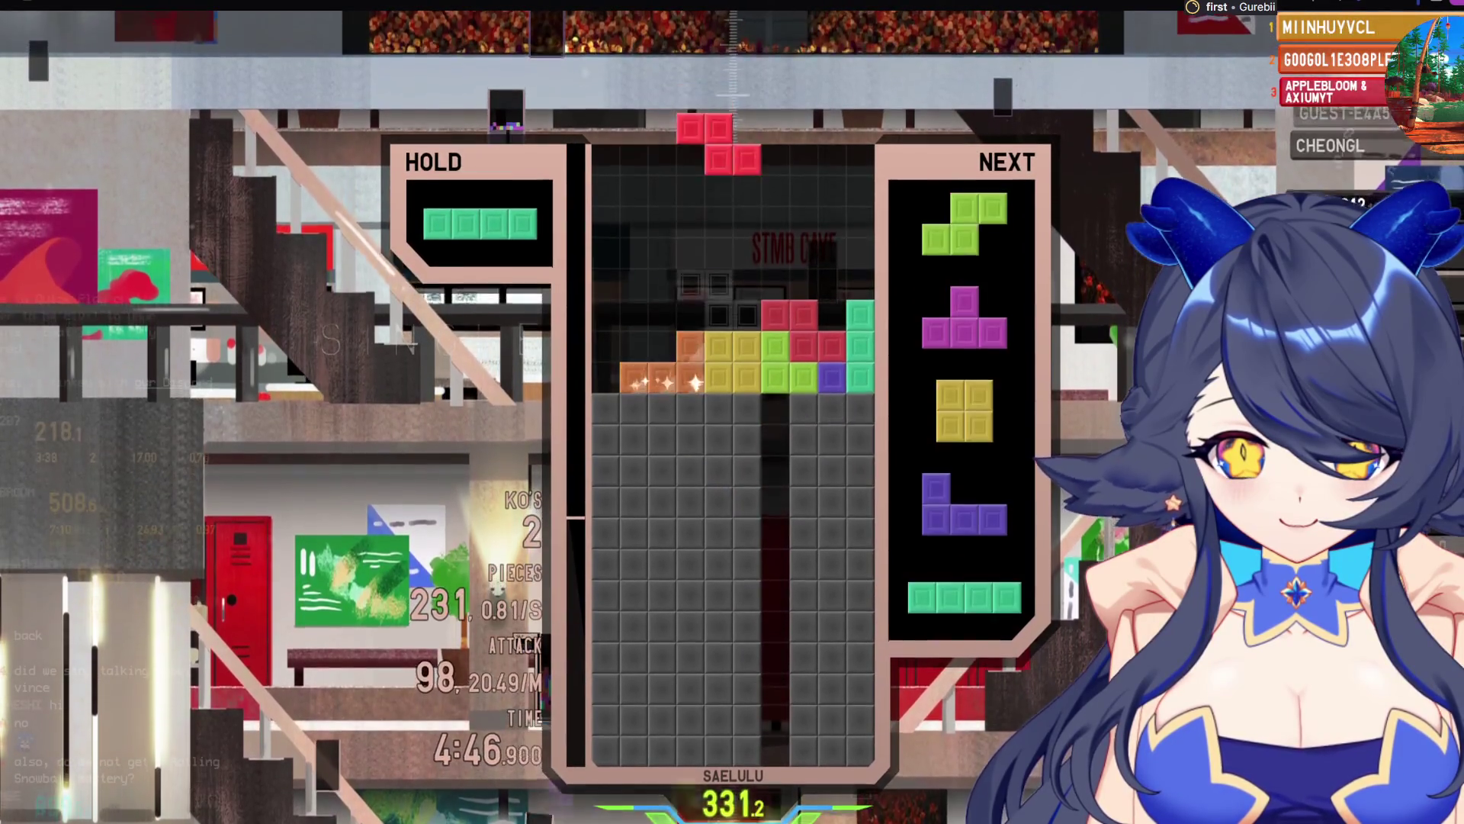
{"action": "key", "text": "Up"}
{"action": "key", "text": "Left"}
{"action": "key", "text": "Left"}
{"action": "key", "text": "Left"}
{"action": "key", "text": "space"}
{"action": "key", "text": "Up"}
{"action": "key", "text": "Left"}
{"action": "key", "text": "Right"}
{"action": "key", "text": "Right"}
{"action": "key", "text": "Right"}
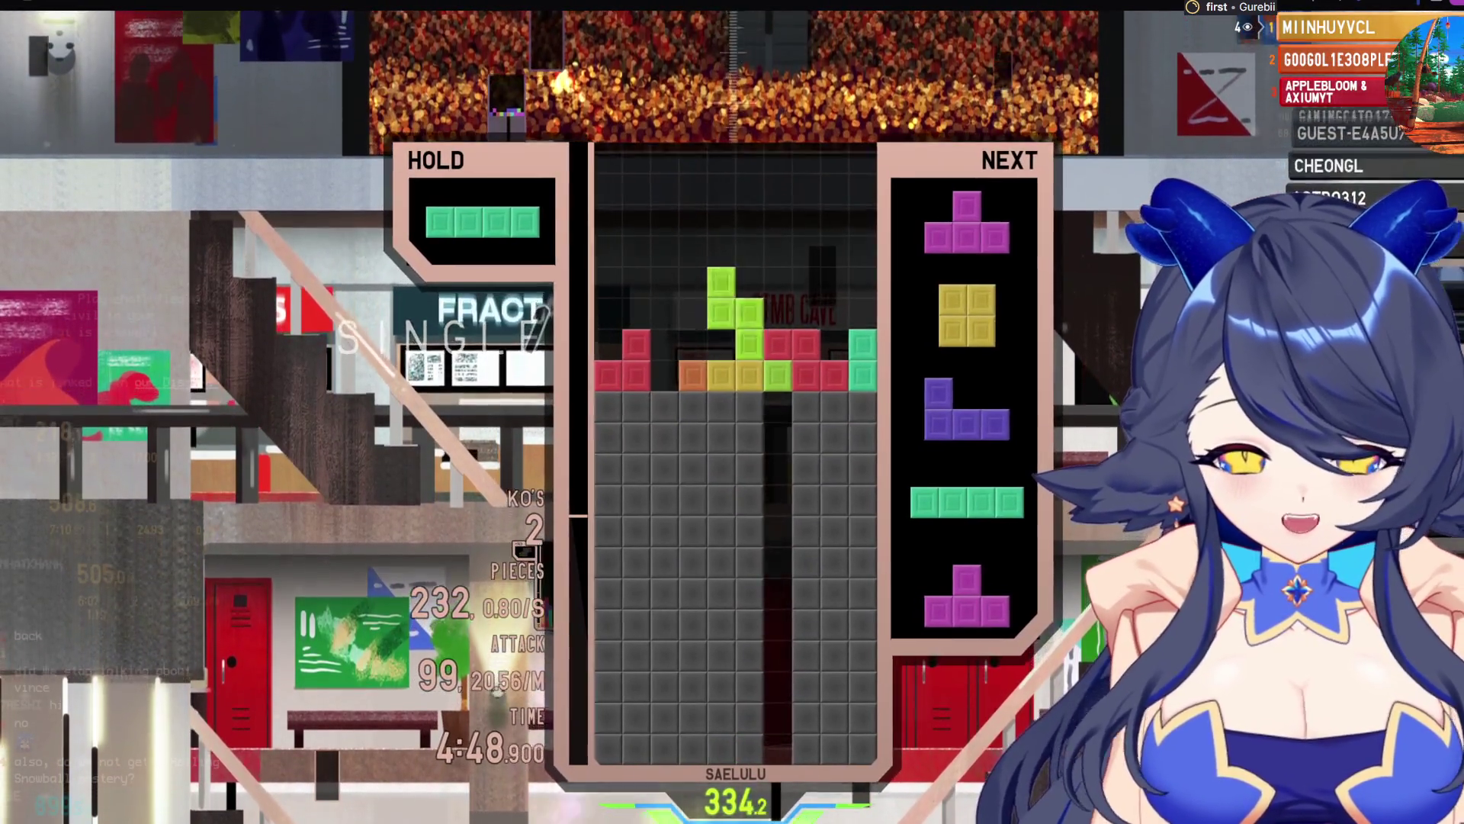
{"action": "key", "text": "space"}
{"action": "key", "text": "Up"}
{"action": "key", "text": "Left"}
{"action": "key", "text": "Left"}
{"action": "key", "text": "space"}
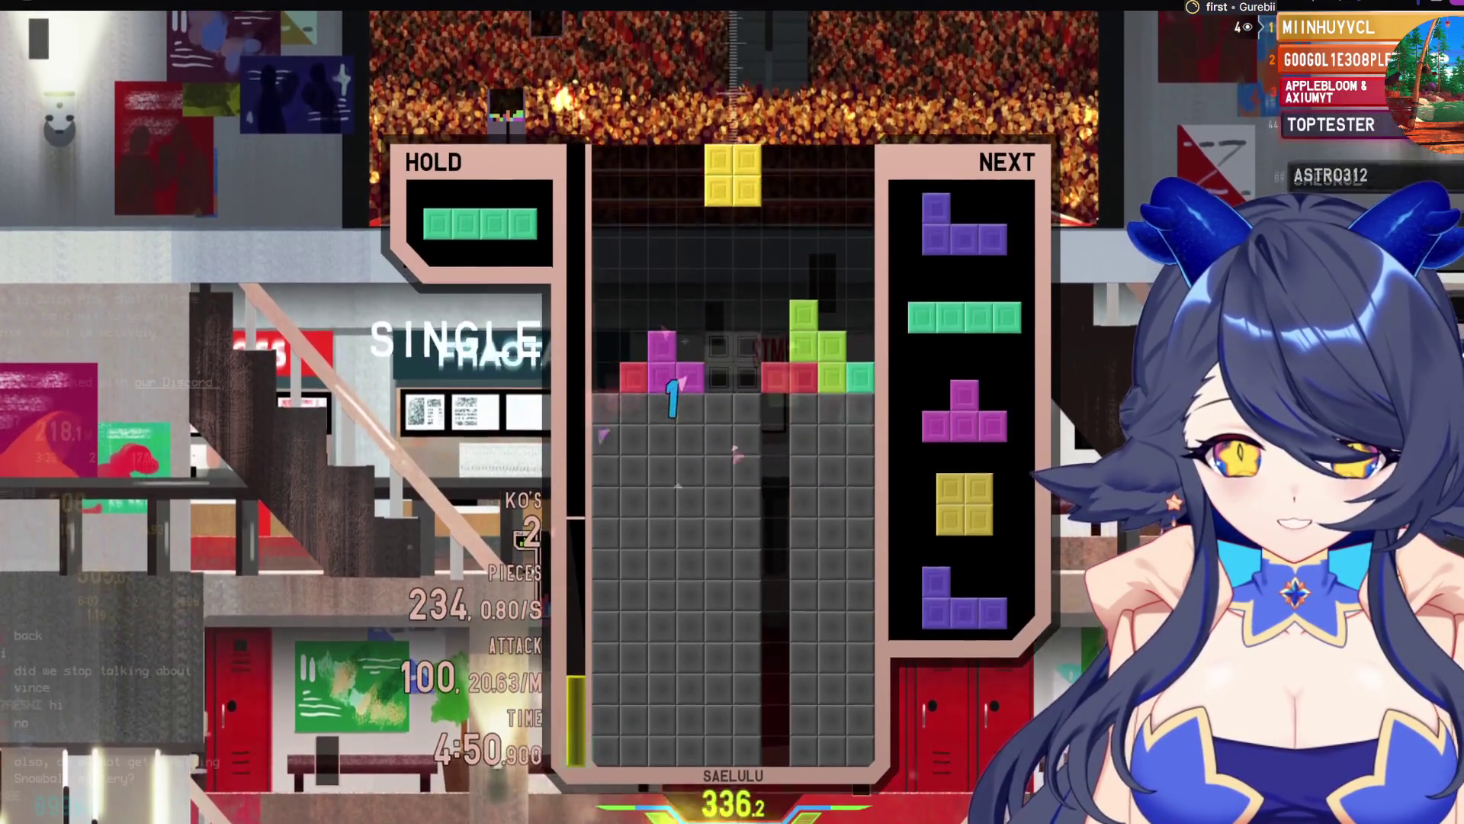
{"action": "key", "text": "space"}
Drop the purple J near centre and the upright cyan I in the left column, reaching 341.1 m
{"action": "key", "text": "z"}
{"action": "key", "text": "Left"}
{"action": "key", "text": "z"}
{"action": "key", "text": "Right"}
{"action": "key", "text": "Right"}
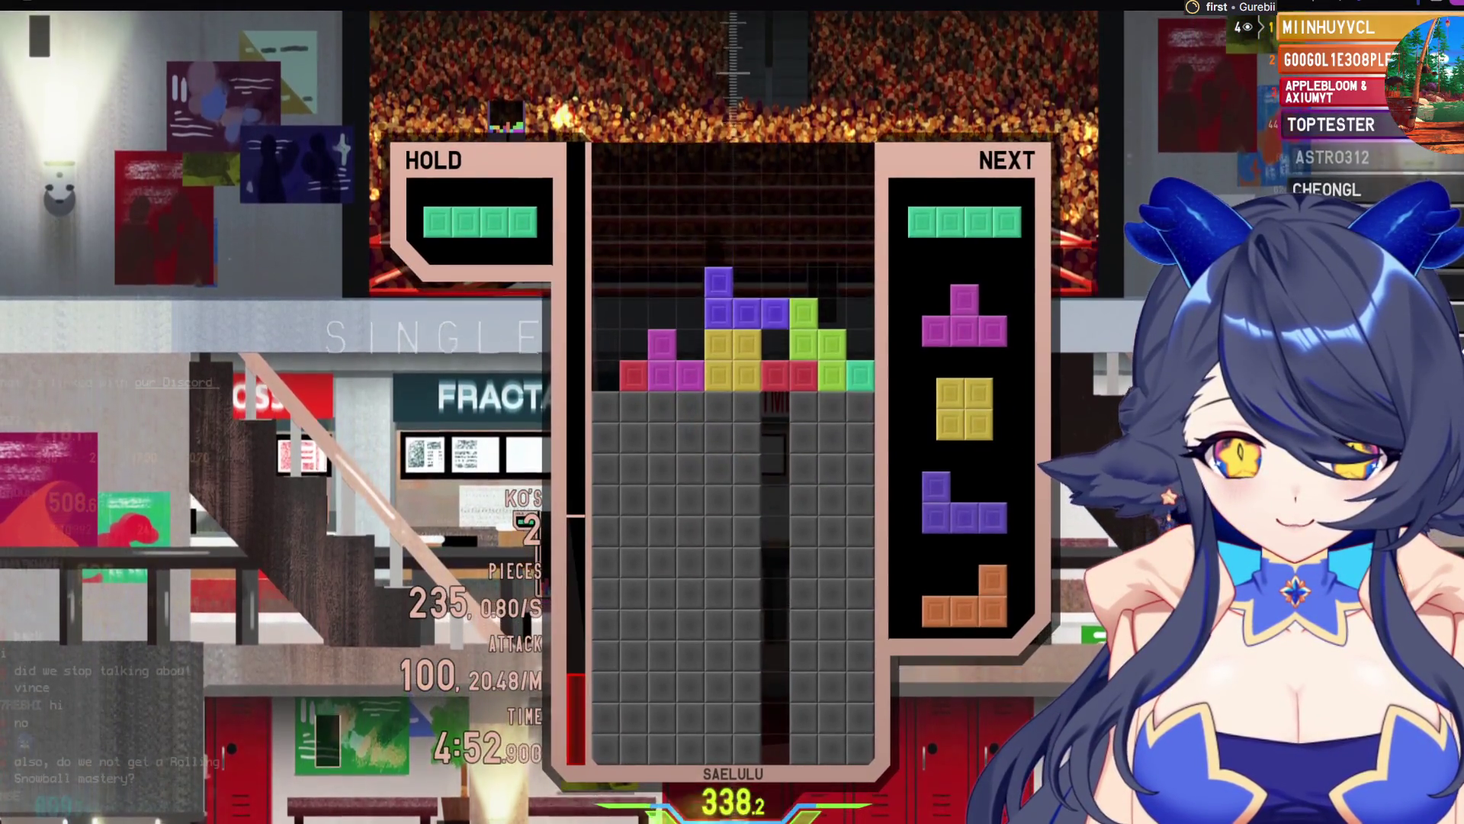
{"action": "key", "text": "space"}
{"action": "key", "text": "Up"}
{"action": "key", "text": "Left"}
{"action": "key", "text": "Left"}
{"action": "key", "text": "Left"}
{"action": "key", "text": "space"}
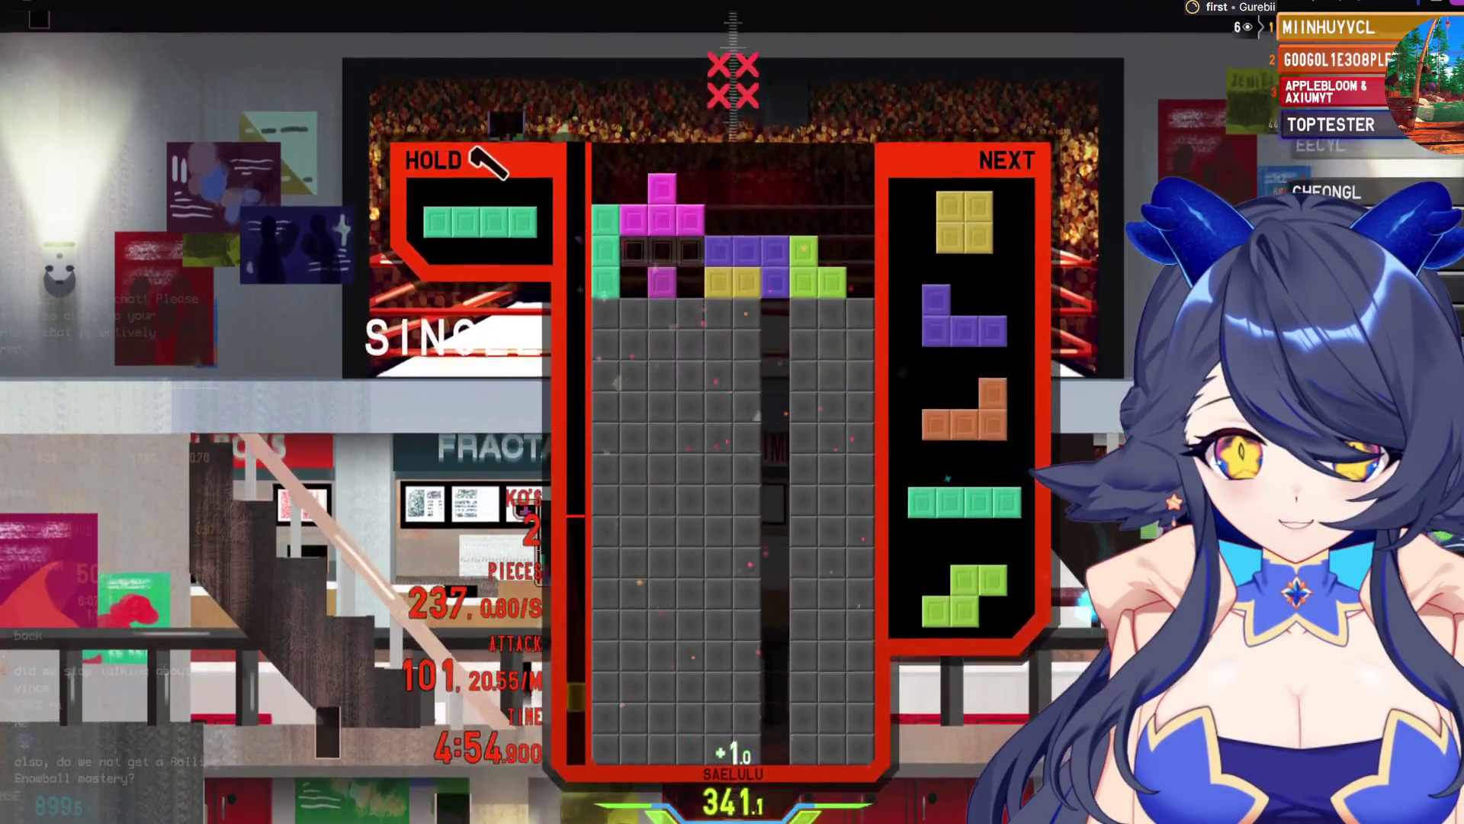
Place the magenta T beside the I, hold the yellow O, and drop the cyan I left
{"action": "key", "text": "Up"}
{"action": "key", "text": "Left"}
{"action": "key", "text": "Left"}
{"action": "key", "text": "Left"}
{"action": "key", "text": "space"}
{"action": "key", "text": "c"}
{"action": "key", "text": "Up"}
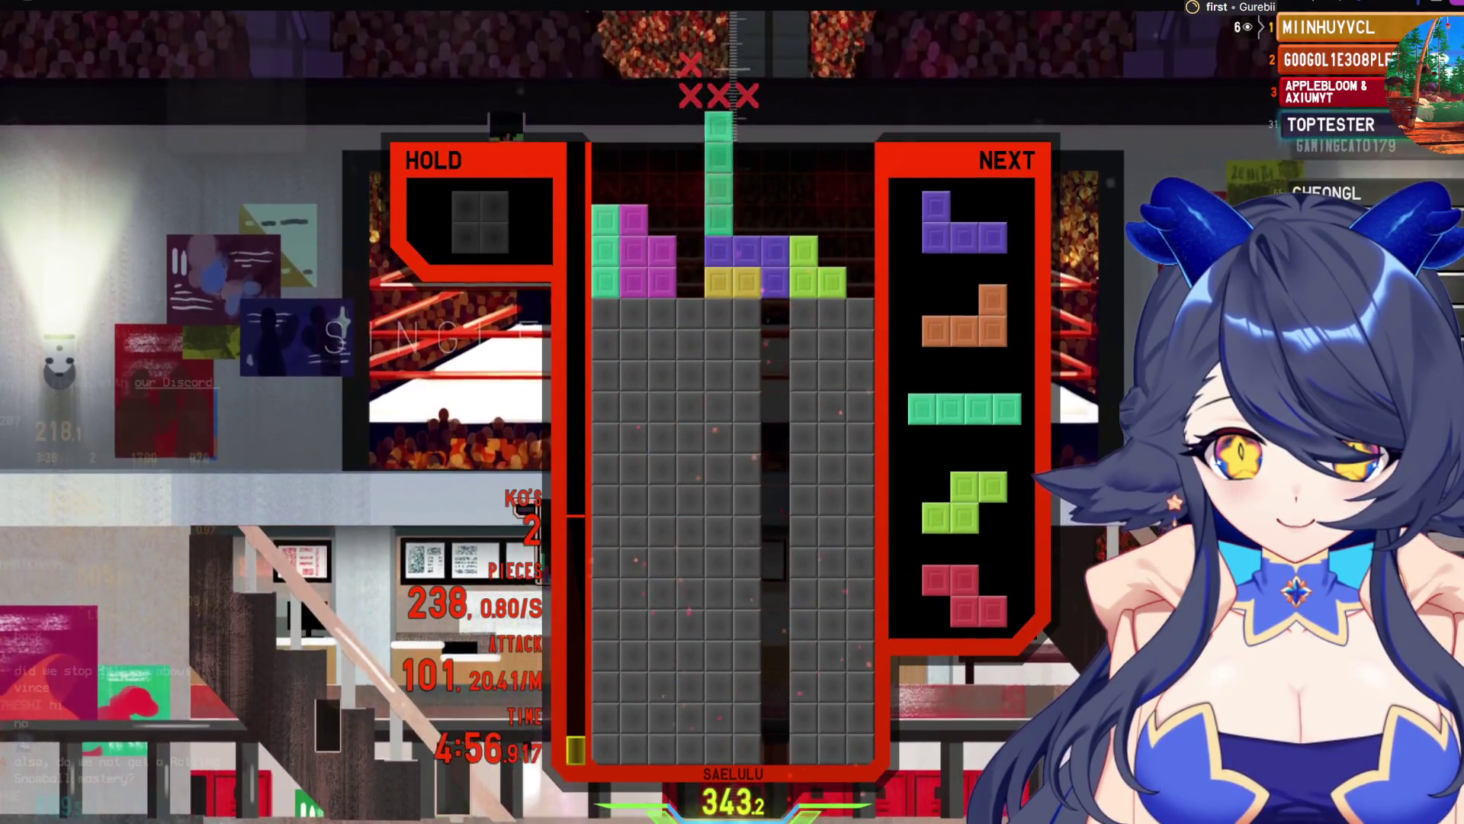
{"action": "key", "text": "Left"}
{"action": "key", "text": "space"}
Drop the purple J at the right edge and the orange L, then swap in the held O
{"action": "key", "text": "Up"}
{"action": "key", "text": "Right"}
{"action": "key", "text": "Right"}
{"action": "key", "text": "Right"}
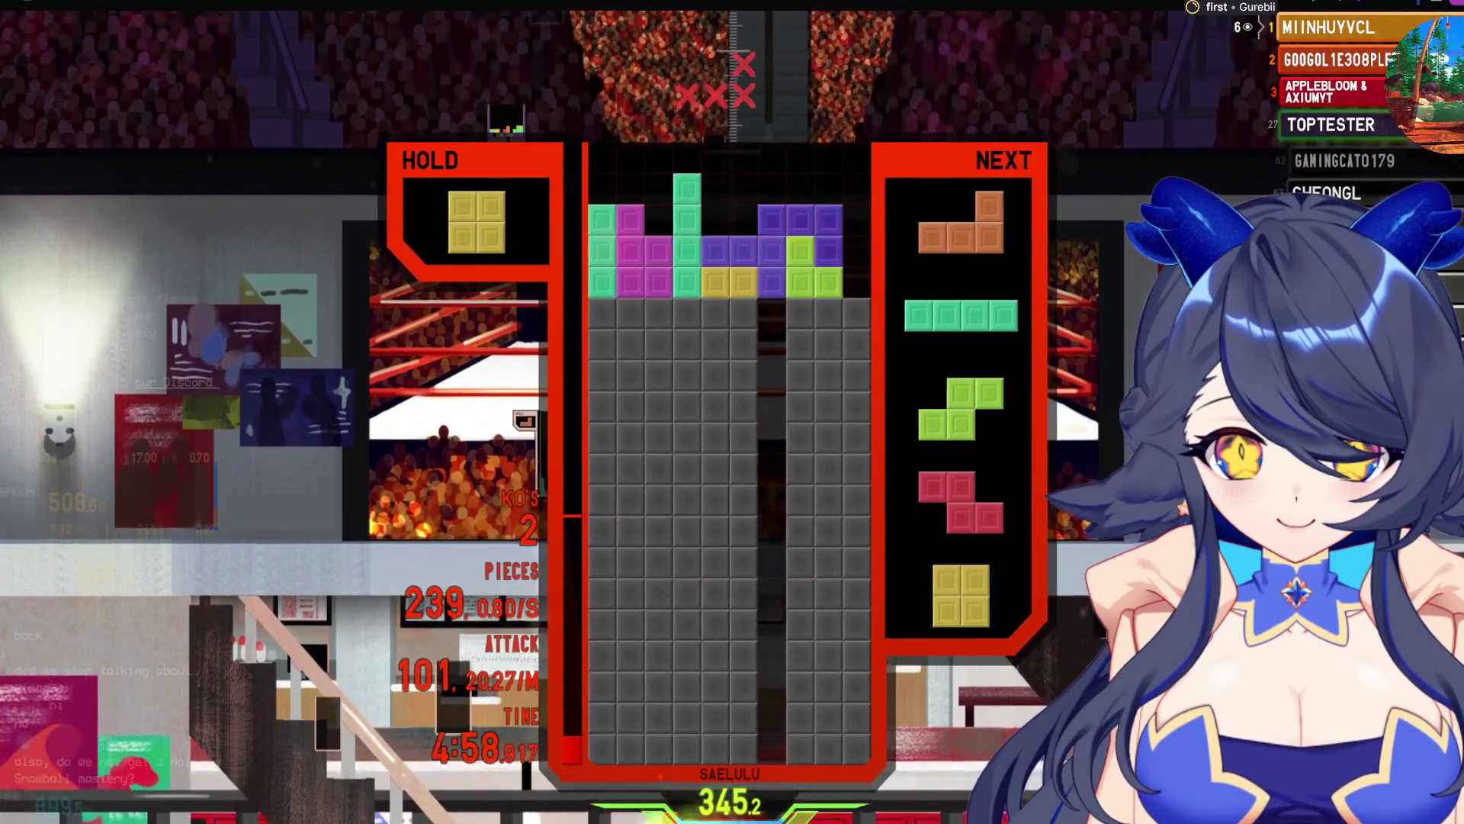
{"action": "key", "text": "space"}
{"action": "key", "text": "Up"}
{"action": "key", "text": "space"}
{"action": "key", "text": "c"}
{"action": "key", "text": "Right"}
{"action": "key", "text": "Right"}
{"action": "key", "text": "Right"}
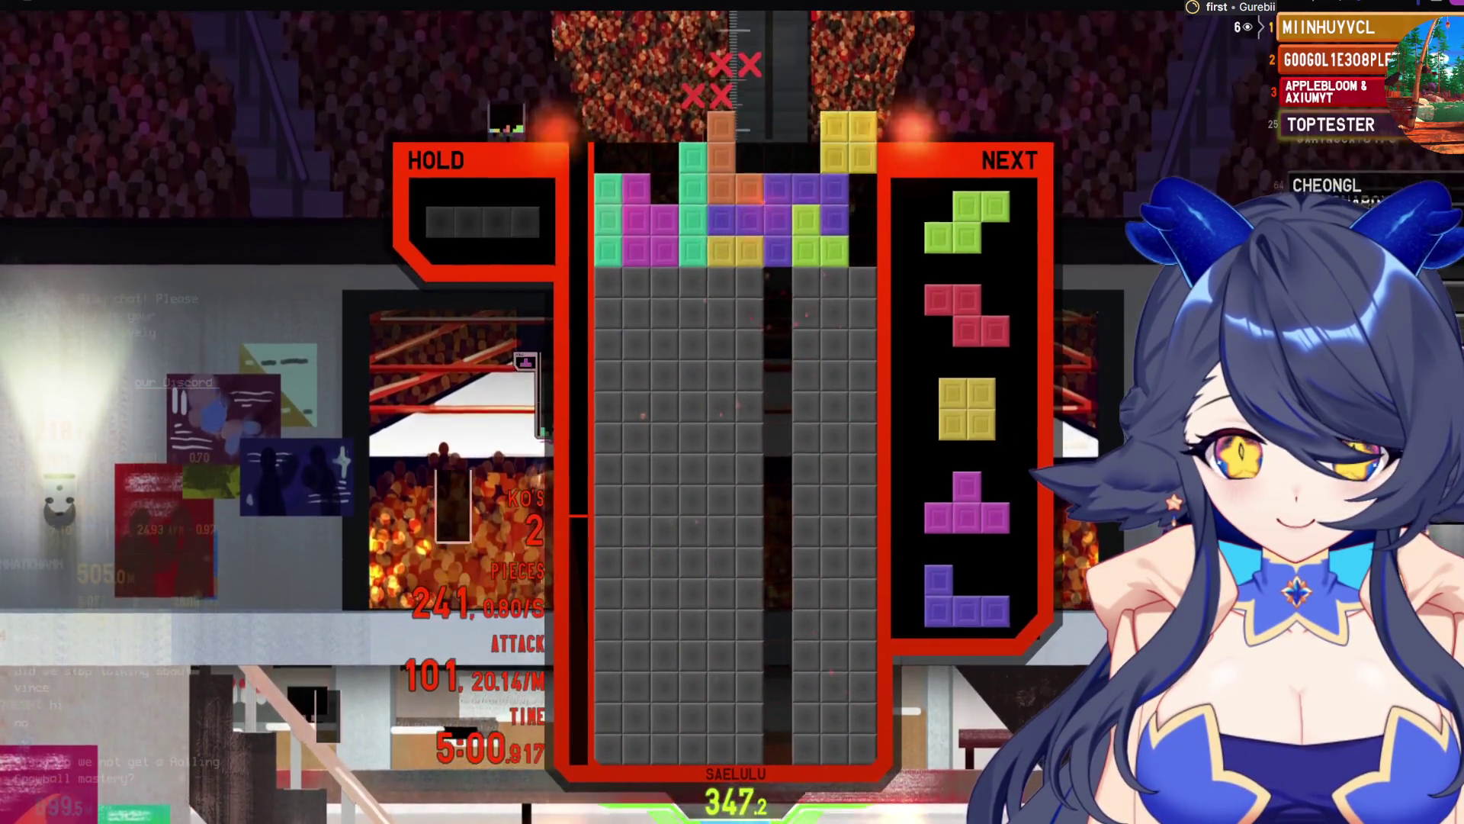
{"action": "key", "text": "Left"}
{"action": "key", "text": "Left"}
{"action": "key", "text": "Left"}
Swap the green S for the held I and drop it in the right column for two lines
{"action": "key", "text": "space"}
{"action": "key", "text": "Up"}
{"action": "key", "text": "Right"}
{"action": "key", "text": "Right"}
{"action": "key", "text": "Right"}
{"action": "key", "text": "c"}
{"action": "key", "text": "Up"}
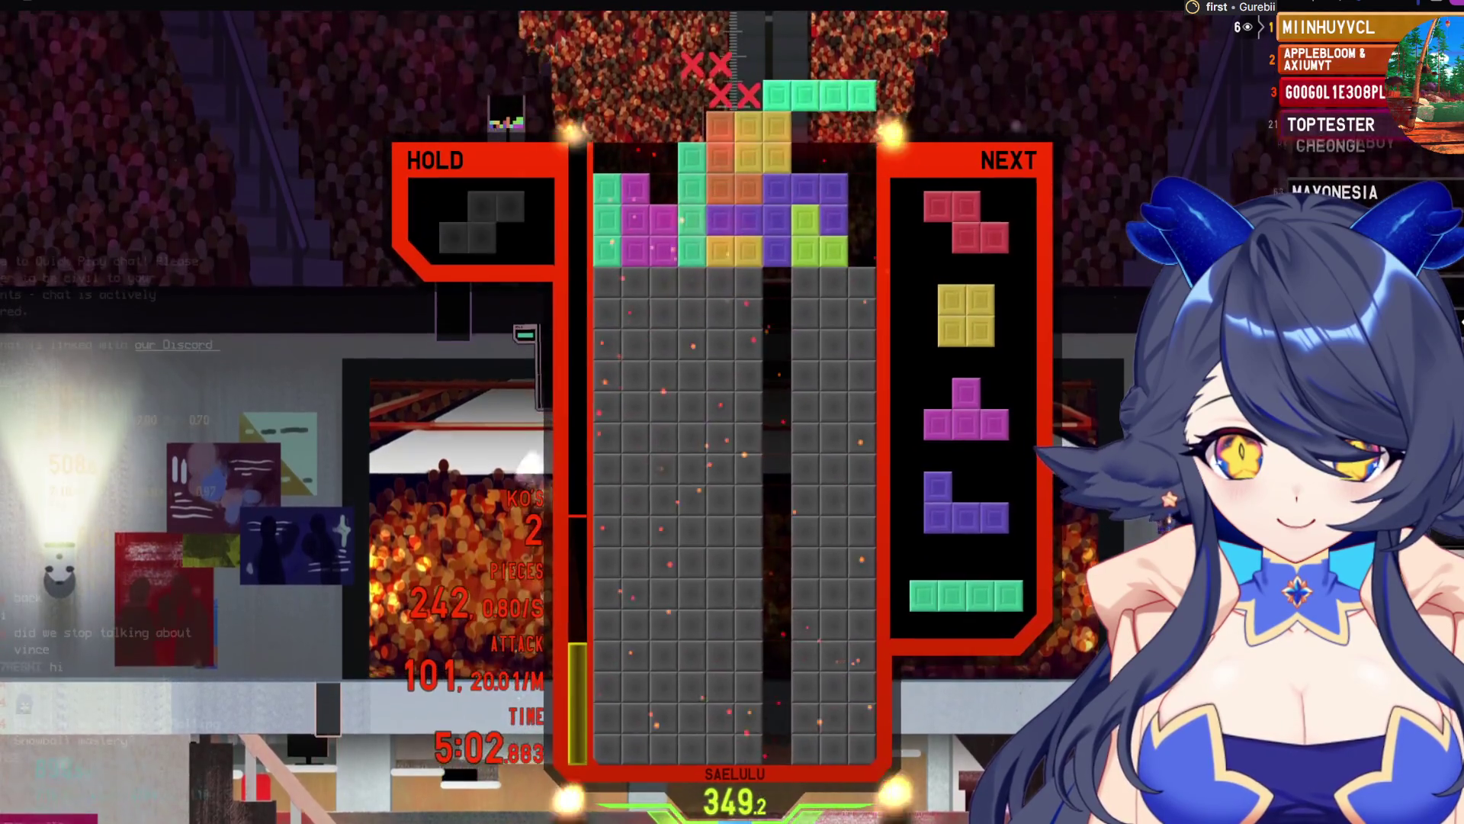
{"action": "key", "text": "Right"}
{"action": "key", "text": "Right"}
{"action": "key", "text": "Right"}
{"action": "key", "text": "space"}
Clear a line with the green S on the left, then drop the yellow O right
{"action": "key", "text": "c"}
{"action": "key", "text": "Left"}
{"action": "key", "text": "Left"}
{"action": "key", "text": "Left"}
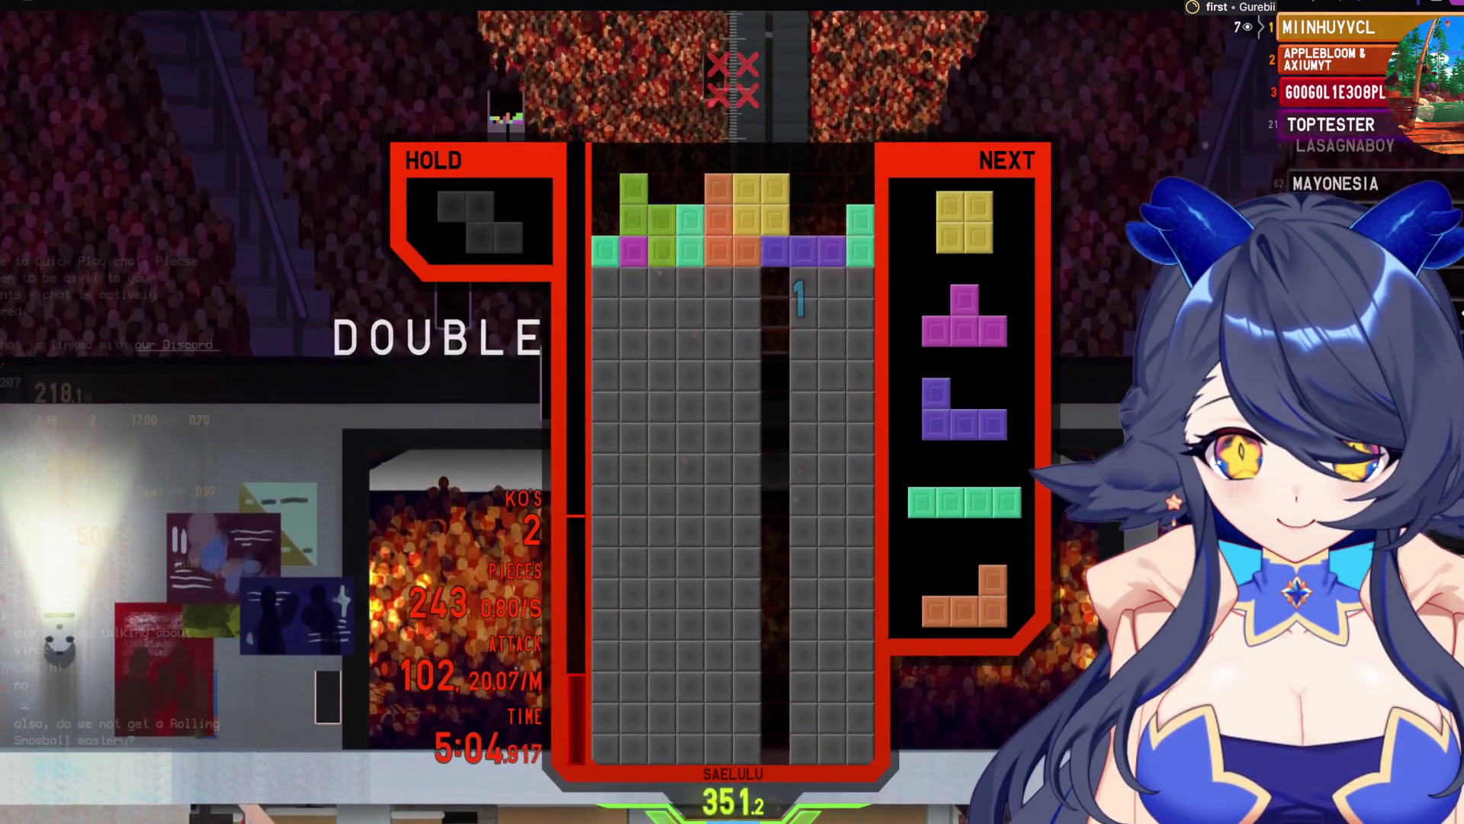
{"action": "key", "text": "Up"}
{"action": "key", "text": "space"}
{"action": "key", "text": "Right"}
{"action": "key", "text": "Right"}
{"action": "key", "text": "space"}
Clear one more line with the purple J, then place the final piece and top out at 358.1 m
{"action": "key", "text": "z"}
{"action": "key", "text": "Right"}
{"action": "key", "text": "Right"}
{"action": "key", "text": "Right"}
{"action": "key", "text": "space"}
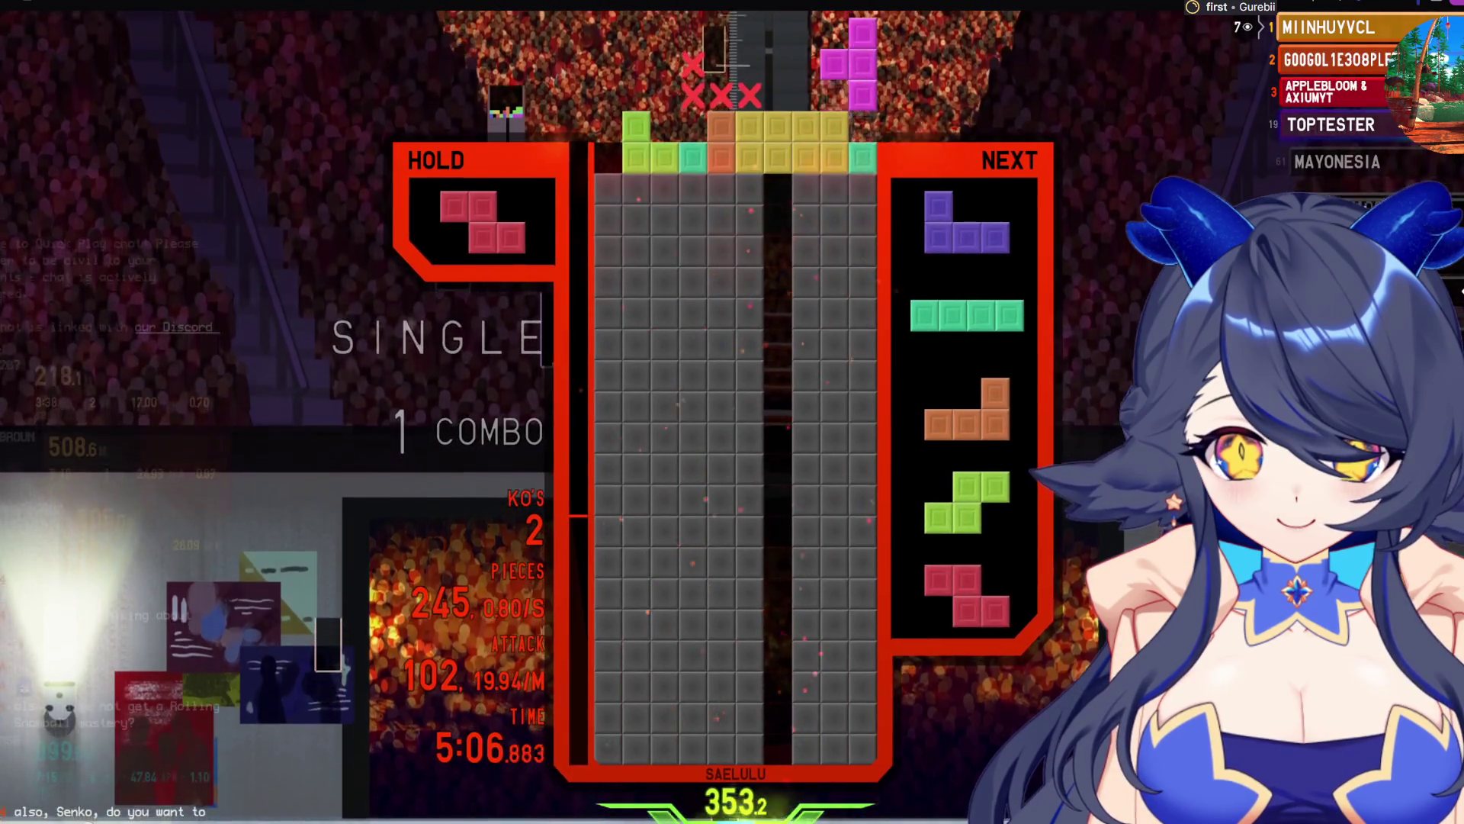
{"action": "key", "text": "Up"}
{"action": "key", "text": "Left"}
{"action": "key", "text": "Left"}
{"action": "key", "text": "Left"}
{"action": "key", "text": "space"}
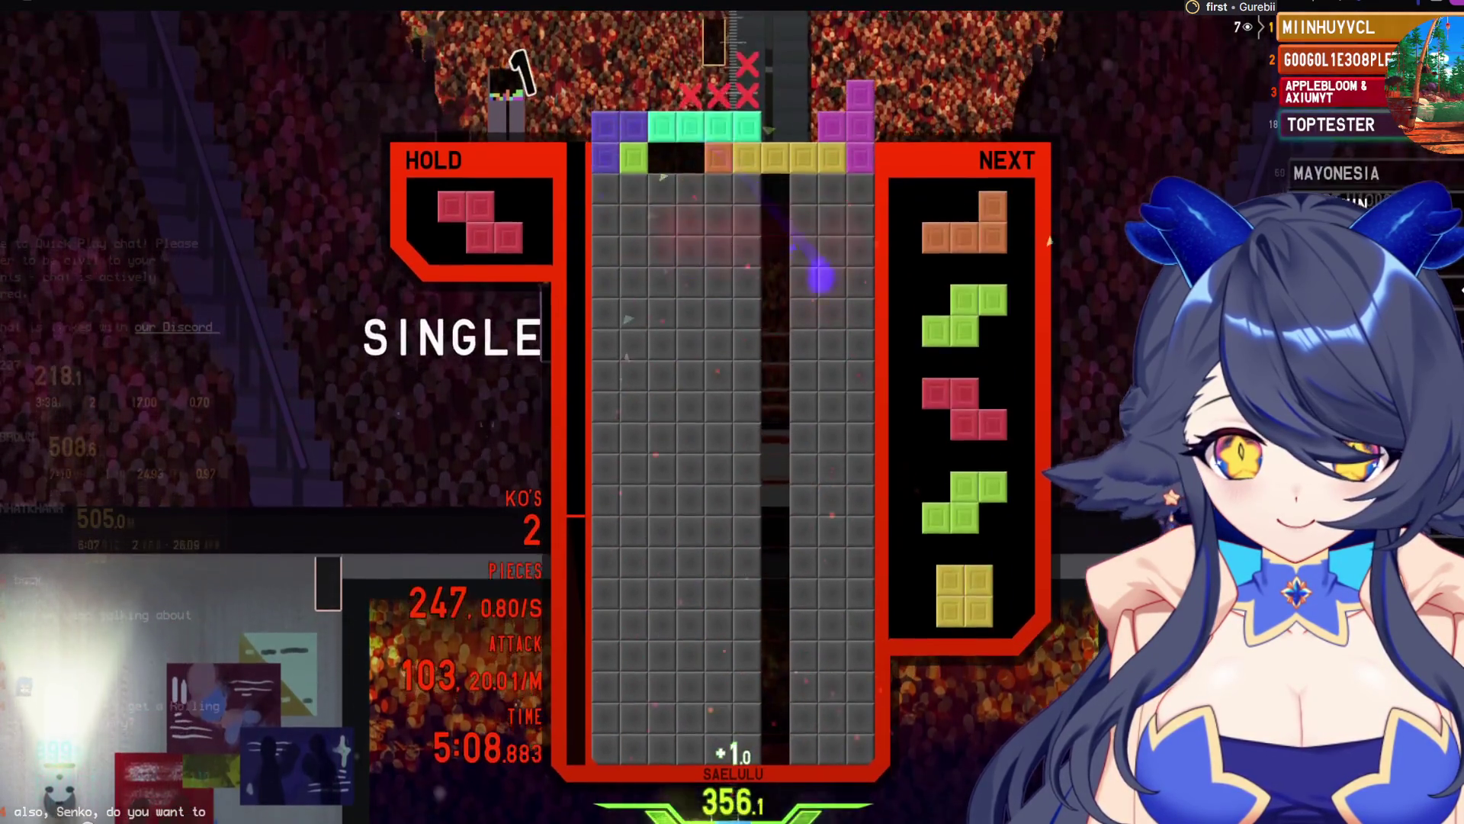
{"action": "key", "text": "c"}
{"action": "key", "text": "space"}
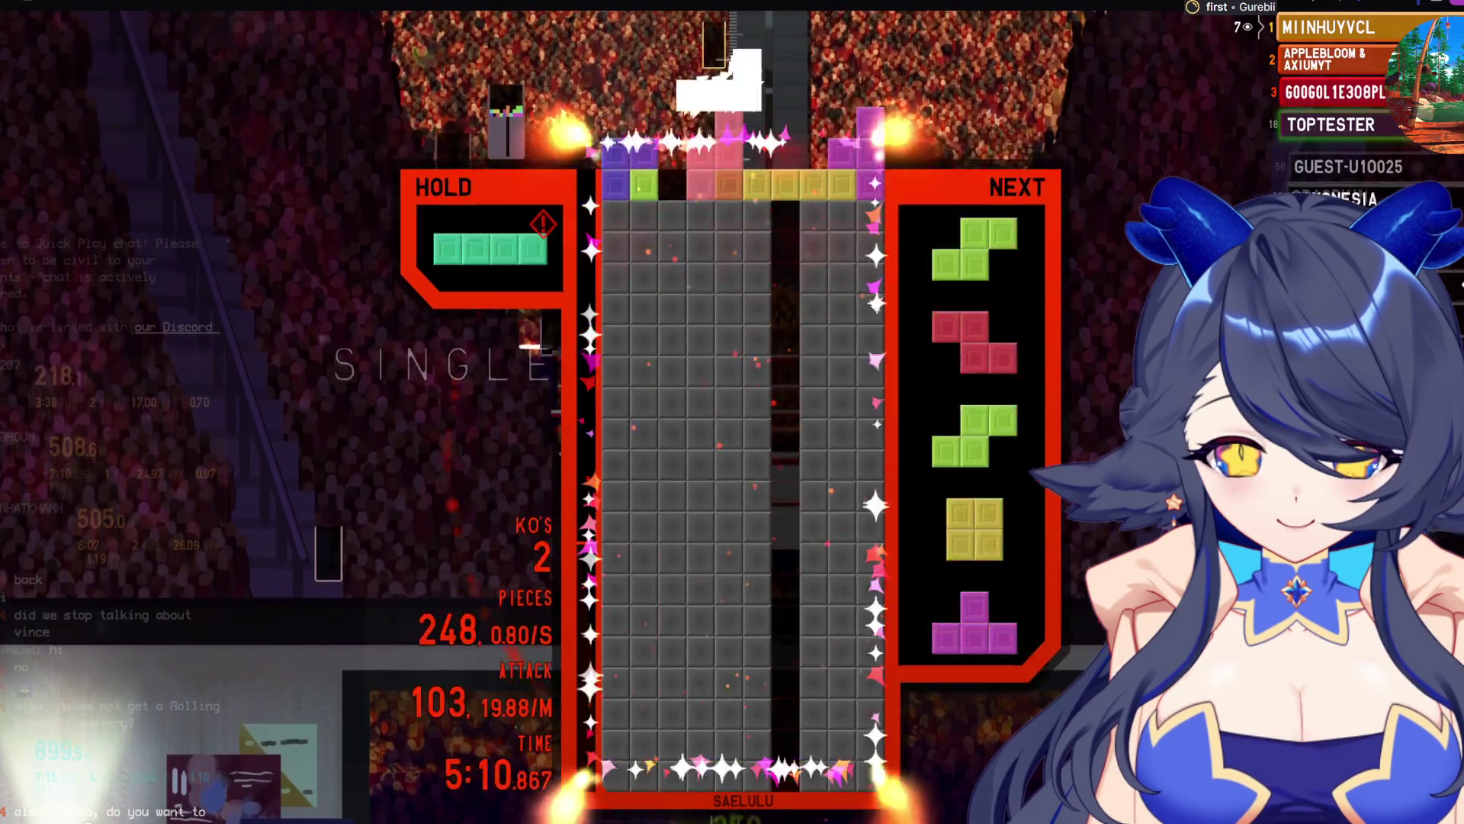